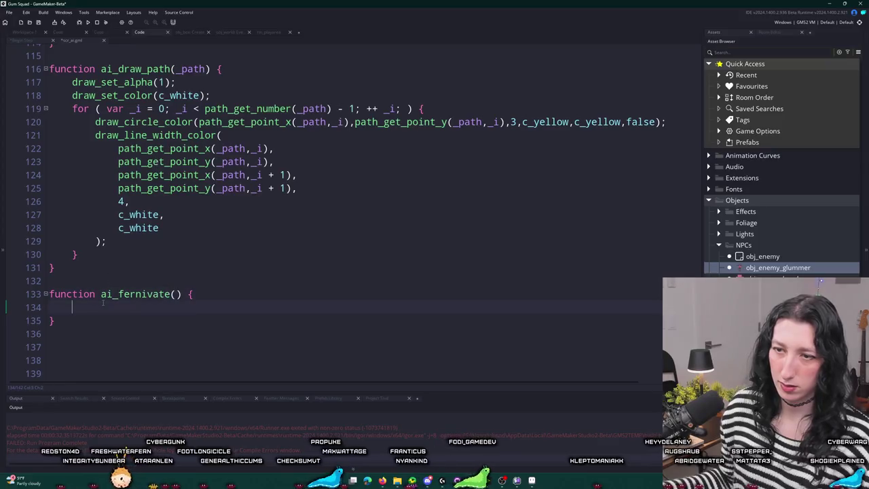
Make ai_fernivate set x = -9999; and y = -9999;.
key(ctrl+space)
key(Escape)
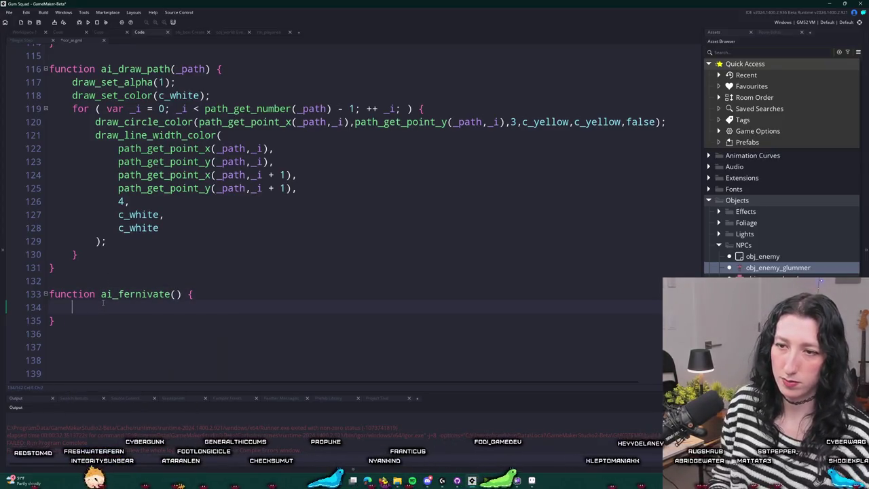
text(-9999;)
key(ctrl+d)
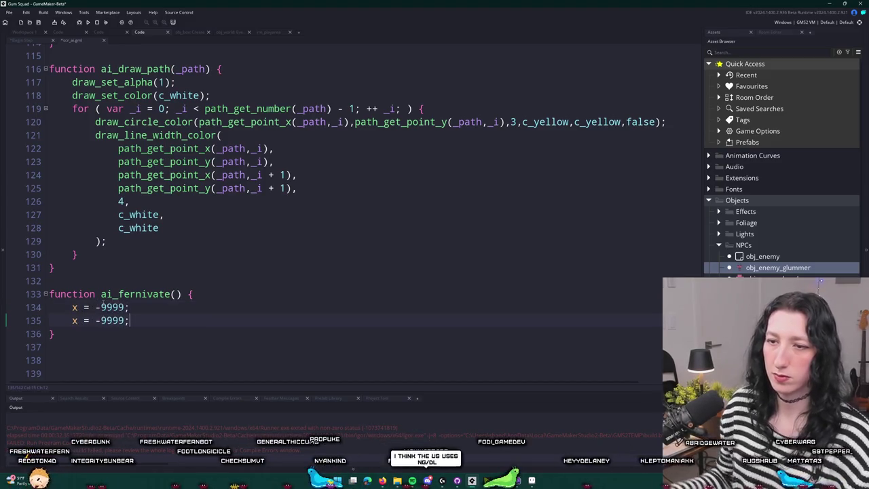
double_click(75, 320)
text(y)
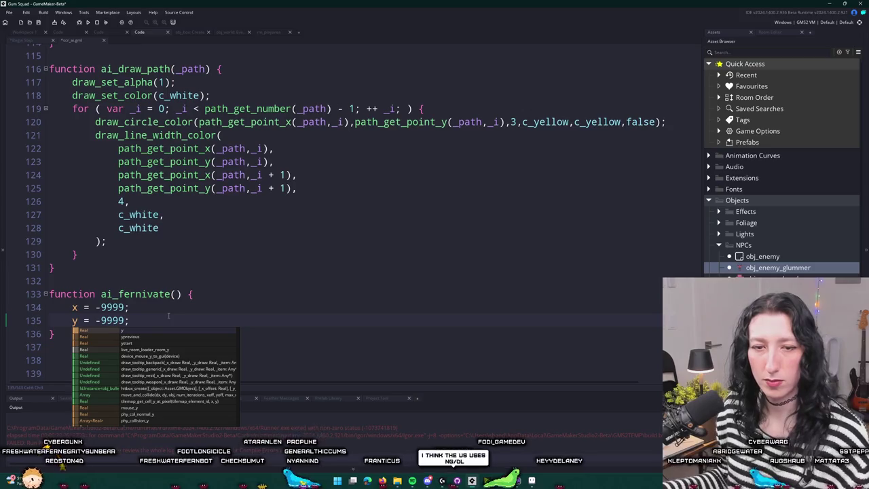
key(Escape)
Duplicate the whole ai_fernivate function and rename the copy to ai_defernivate.
scroll(136, 319, down, 2)
drag(68, 347, 49, 267)
key(ctrl+d)
click(92, 279)
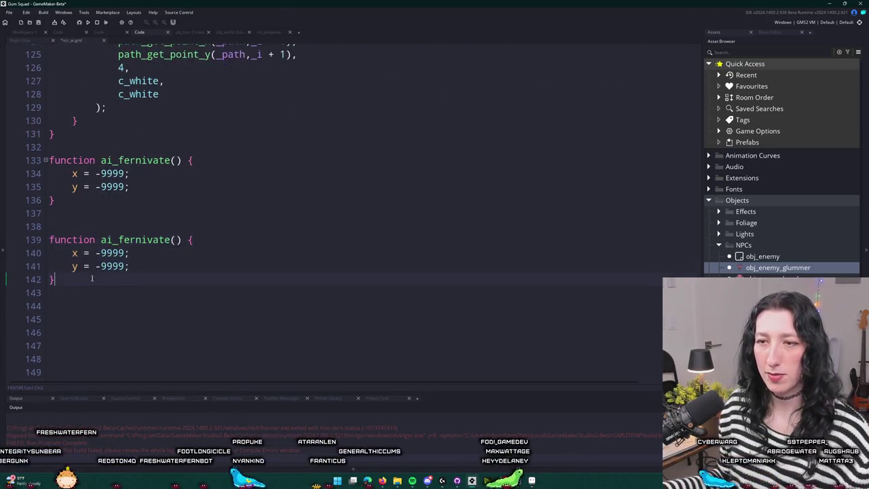
click(117, 240)
text(de)
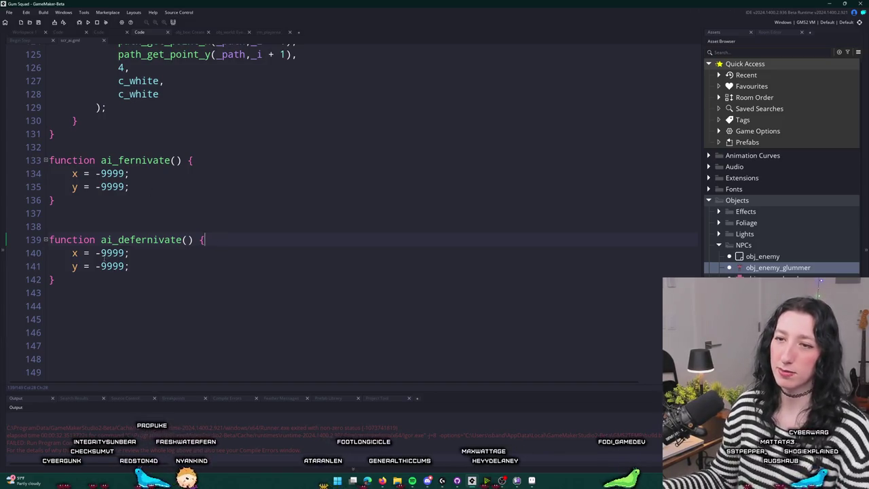
click(81, 189)
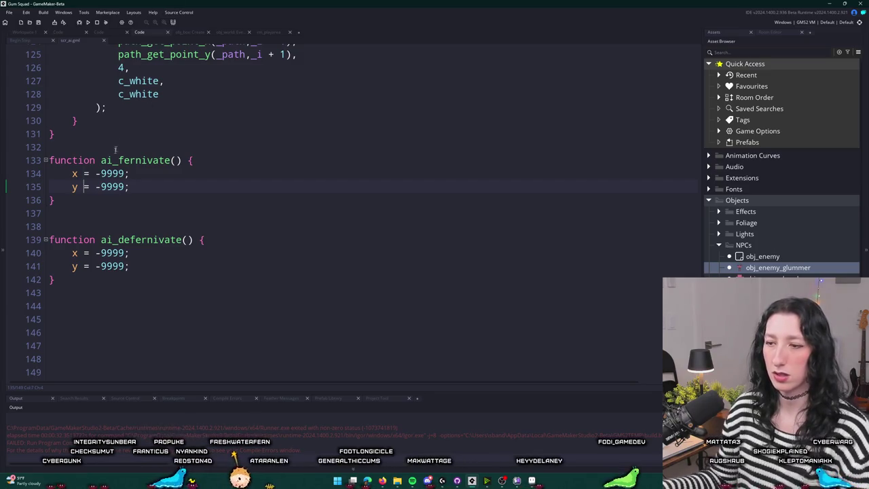
scroll(135, 183, up, 1)
click(158, 201)
click(161, 214)
scroll(289, 45, up, 1)
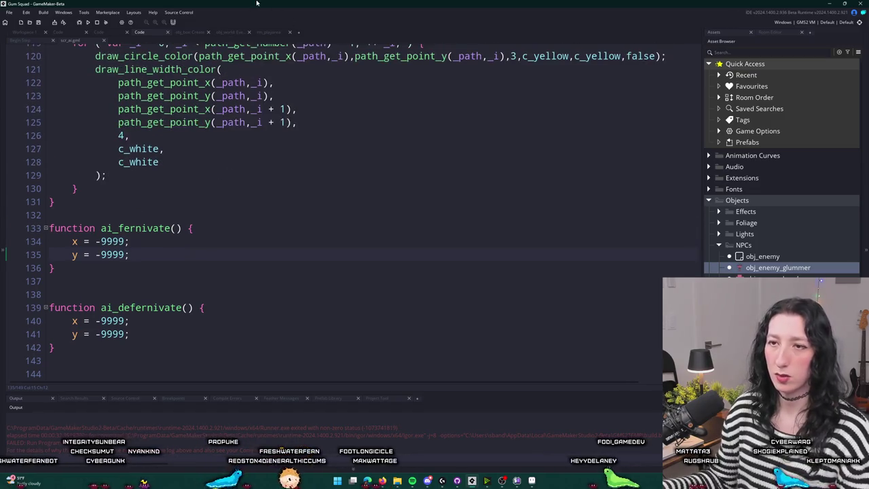
Check the code-completion suggestions in ai_fernivate's parameter list.
click(174, 230)
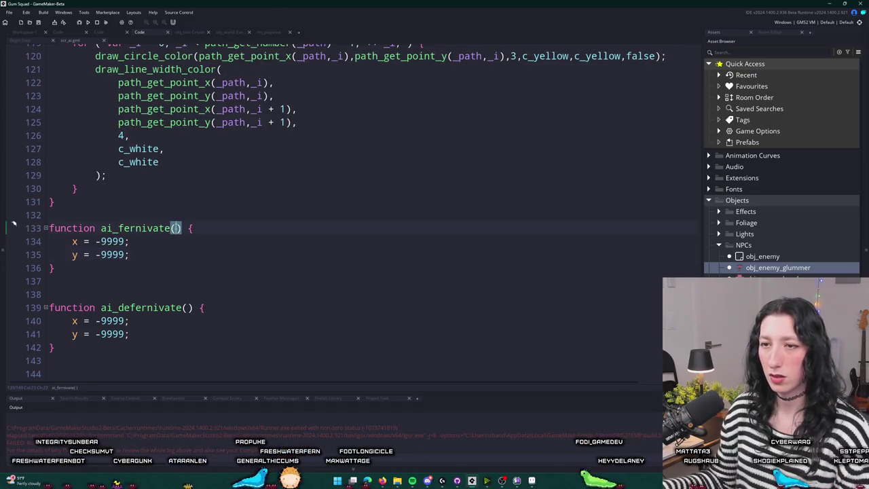
key(ctrl+space)
key(Escape)
key(ctrl+space)
key(Escape)
key(ctrl+space)
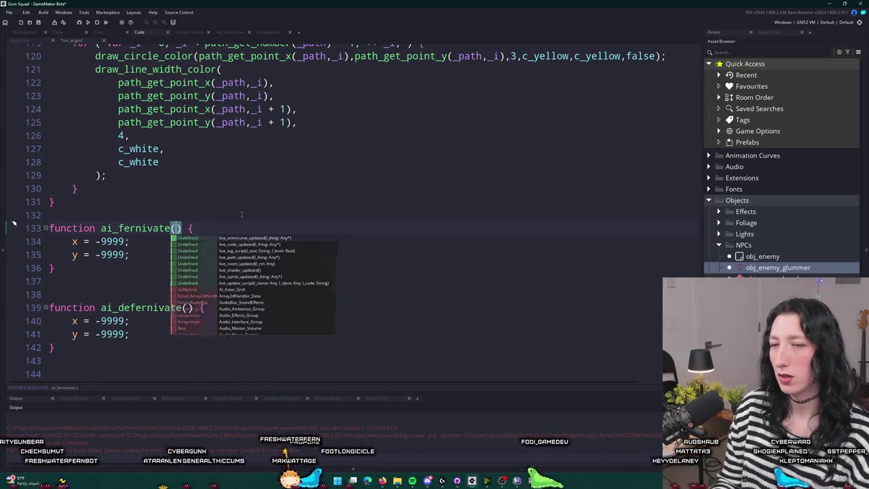
click(98, 241)
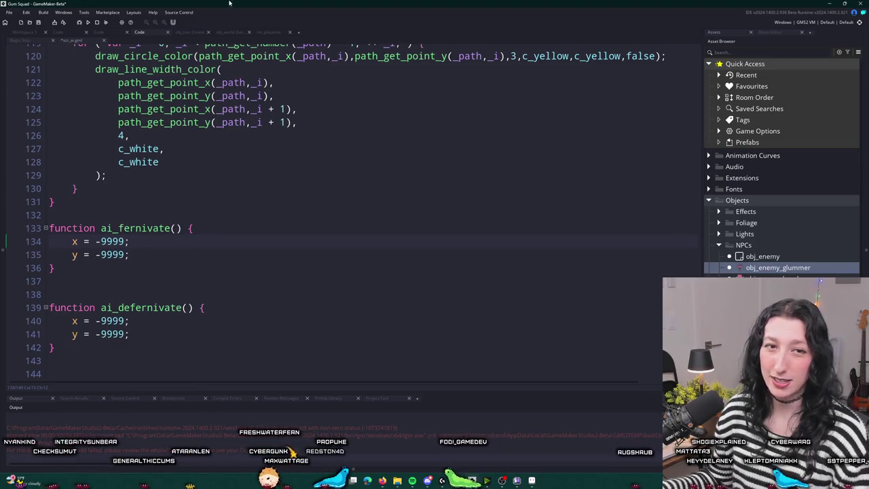
Write fernivate_x = x; and fernivate_y = y; lines below y = -9999.
click(129, 321)
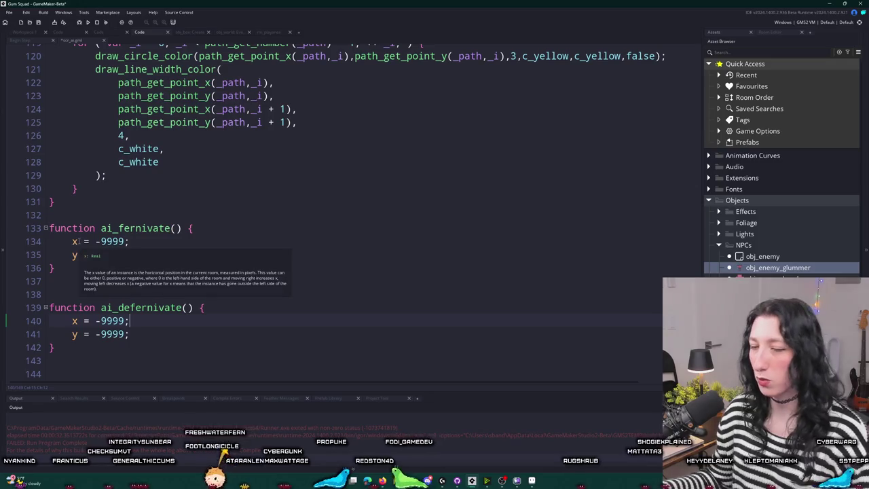
key(Return)
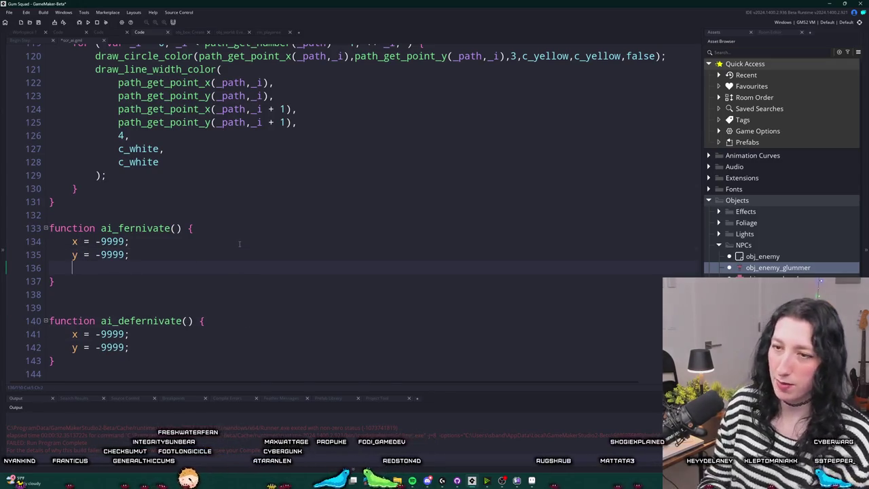
text(x)
key(BackSpace)
text(fern)
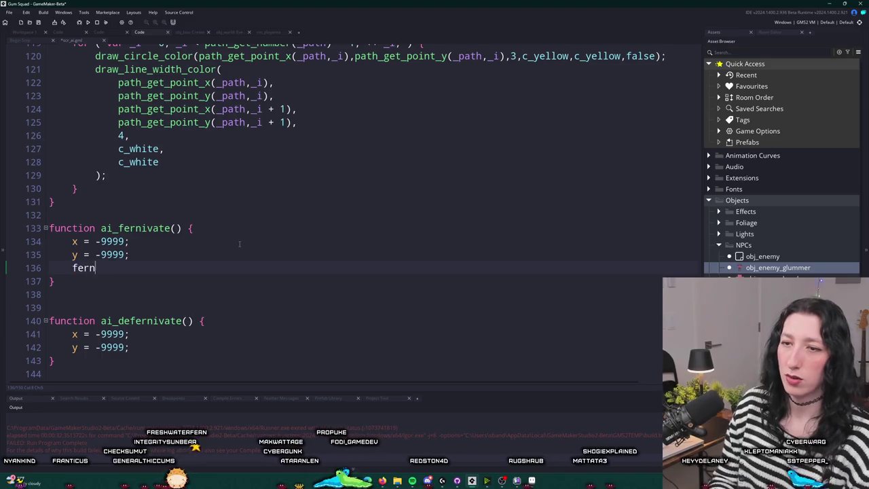
text(ivate_x = x;)
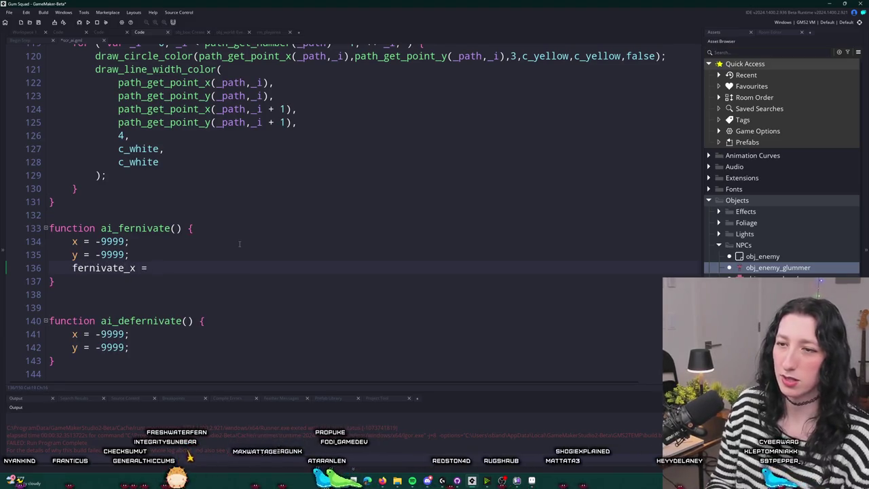
key(ctrl+d)
click(136, 281)
key(BackSpace)
text(y)
double_click(156, 281)
text(y)
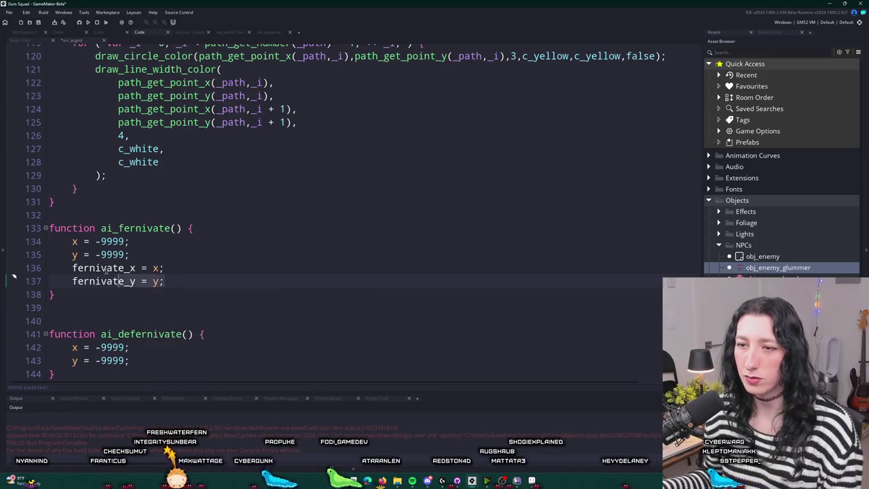
Move the two fernivate lines to the top of the first function.
drag(164, 281, 220, 259)
key(ctrl+x)
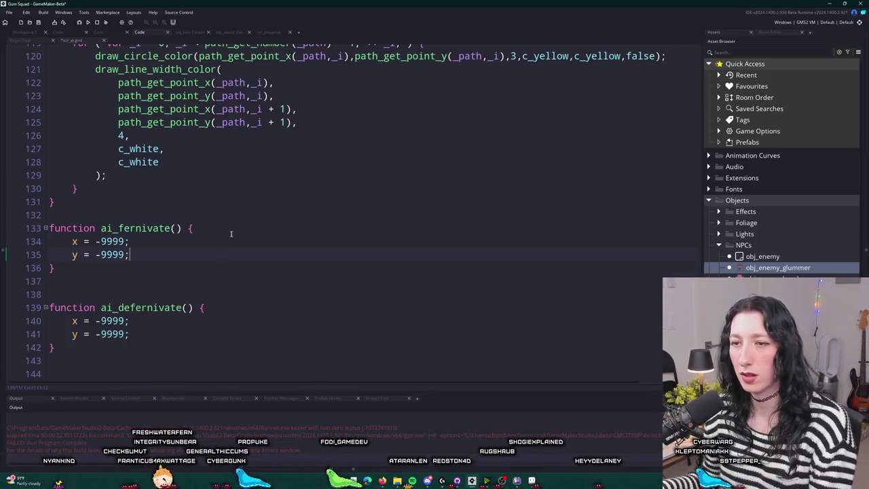
click(227, 230)
key(Return)
key(ctrl+v)
key(Return)
Replace the copied function's -9999 values with fernivate_x and fernivate_y.
scroll(180, 234, down, 1)
double_click(102, 214)
key(ctrl+c)
double_click(114, 333)
key(ctrl+v)
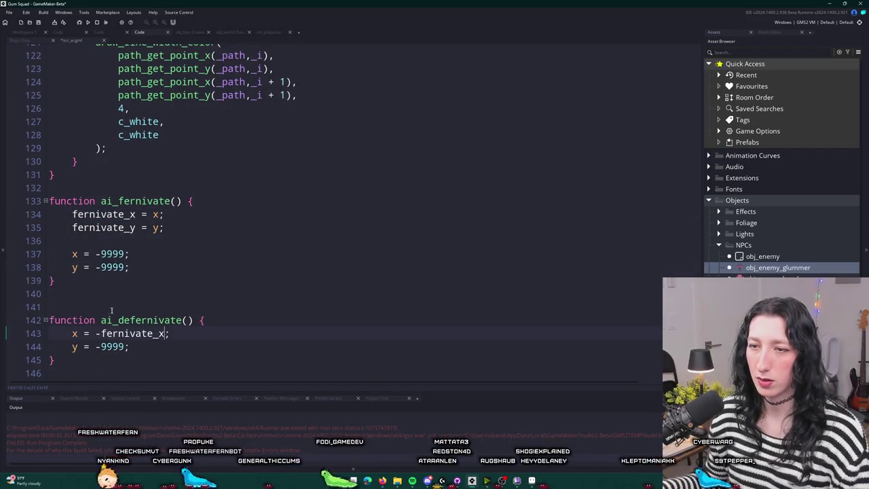
key(ctrl+Left)
key(BackSpace)
scroll(106, 227, down, 3)
double_click(103, 187)
key(ctrl+c)
double_click(117, 305)
key(ctrl+v)
key(ctrl+Left)
key(BackSpace)
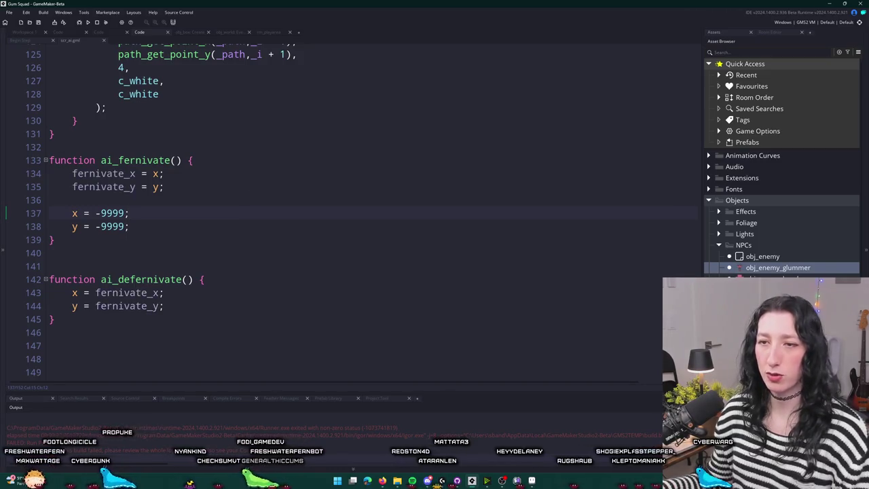
Swap the names: the first function becomes ai_defernivate, the second ai_fernivate.
click(176, 160)
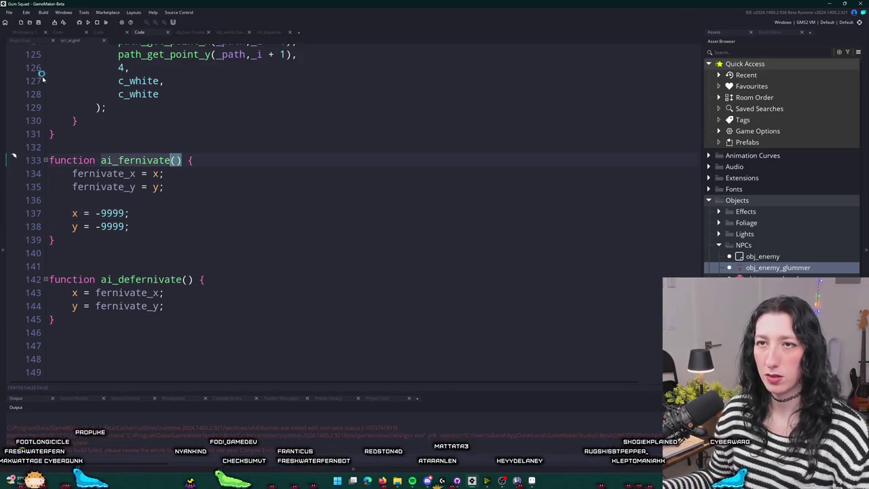
click(118, 161)
text(de)
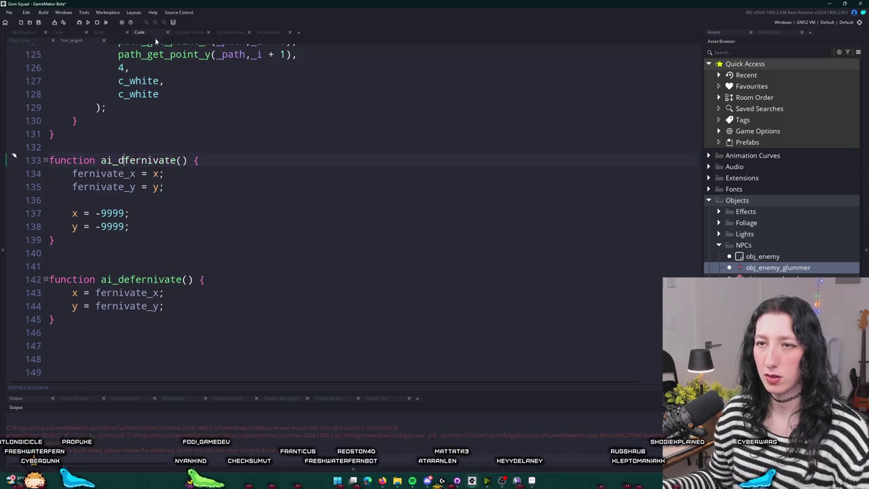
key(BackSpace)
key(BackSpace)
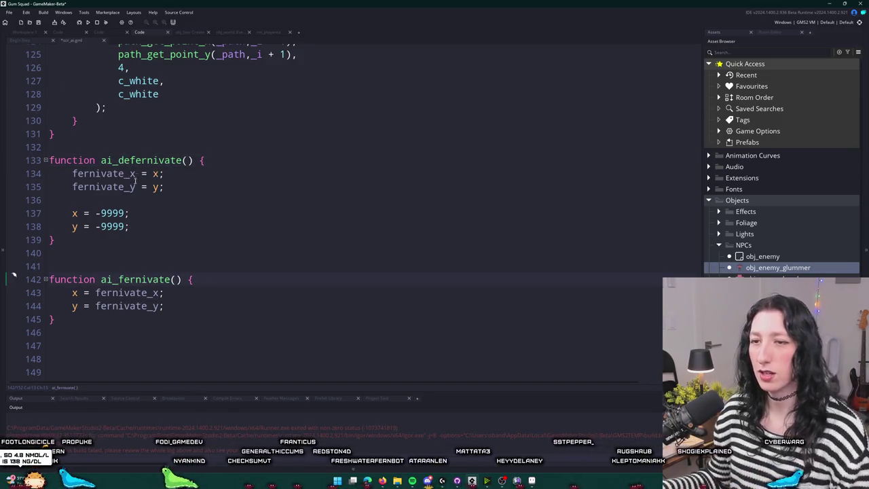
click(182, 160)
click(175, 279)
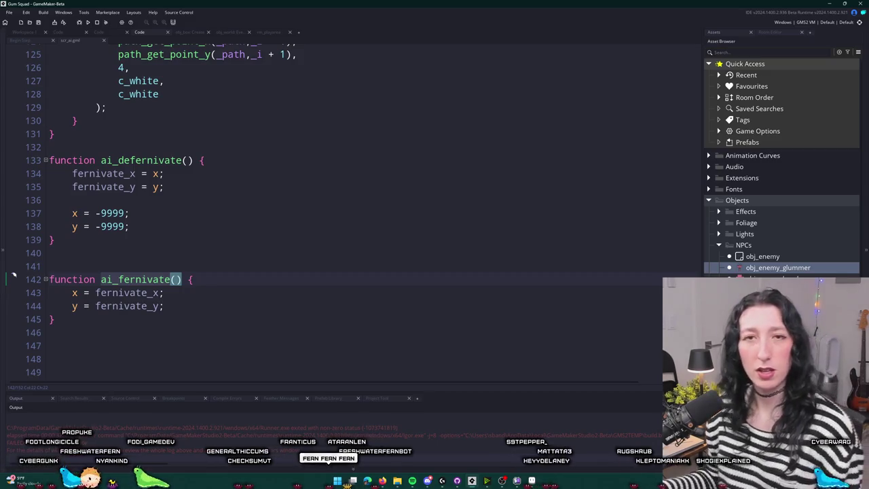
click(102, 33)
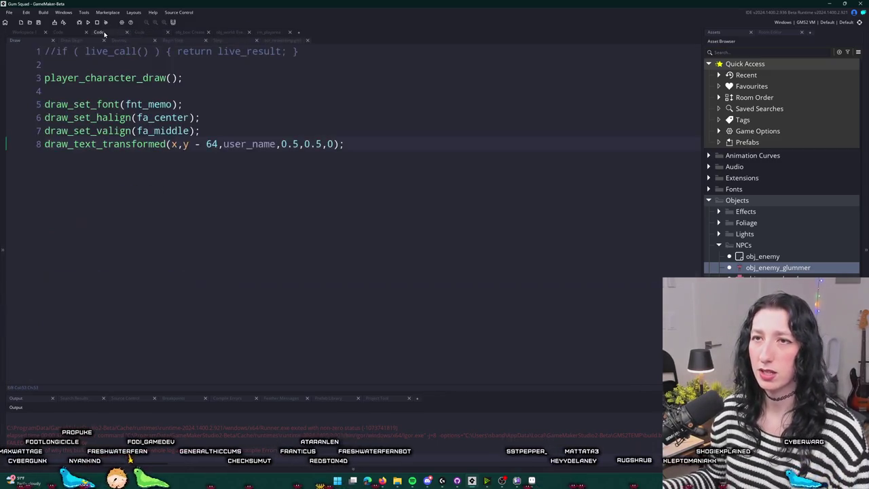
Open the enemy's Begin Step - States event code.
click(71, 33)
click(77, 41)
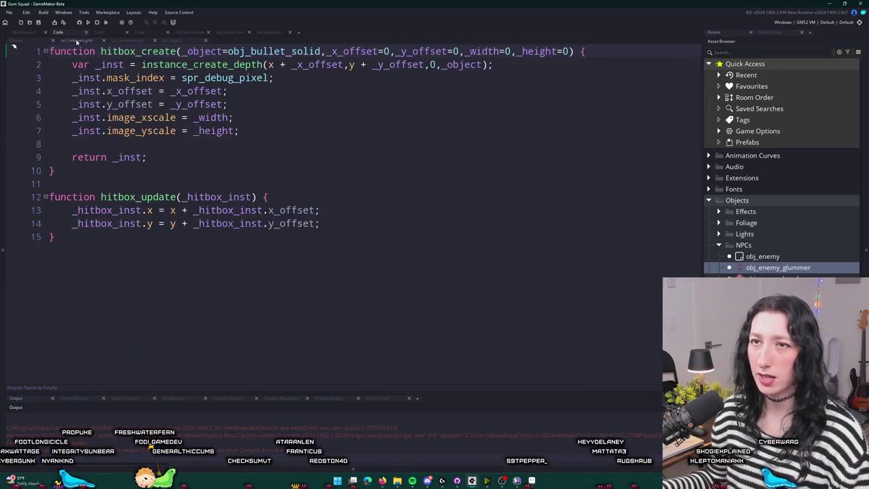
click(190, 32)
click(231, 32)
click(266, 33)
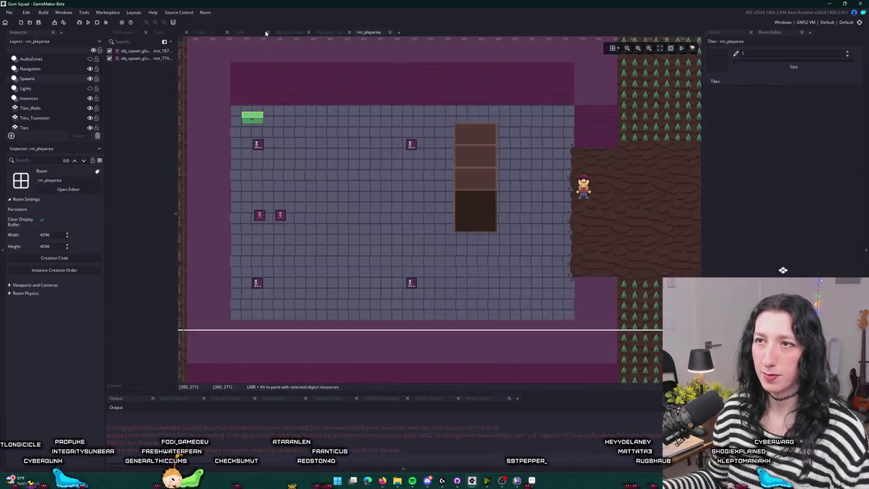
click(137, 32)
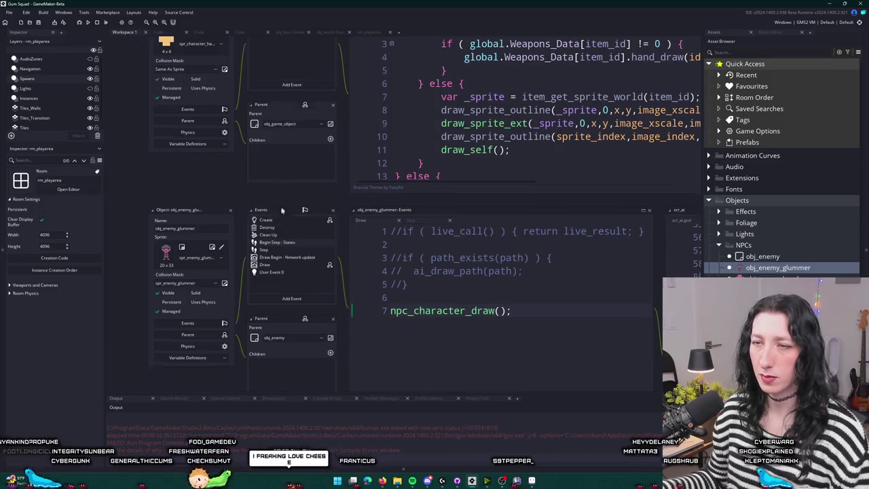
double_click(237, 283)
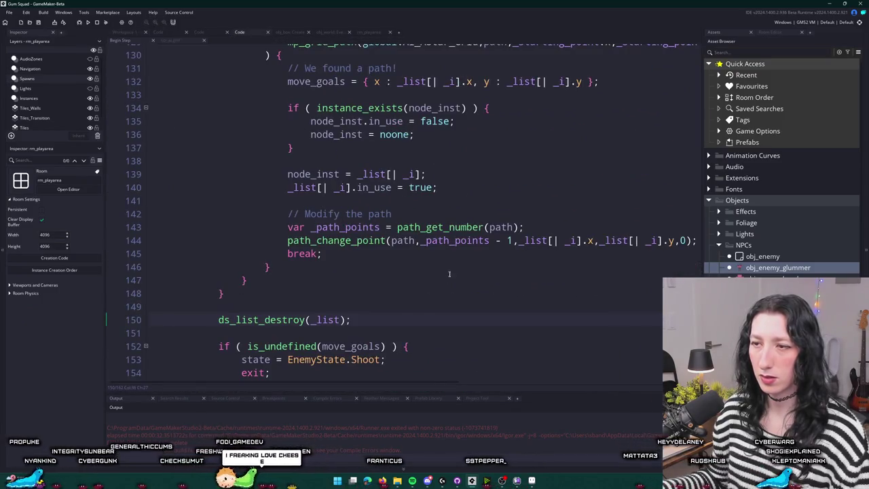
scroll(386, 294, down, 2)
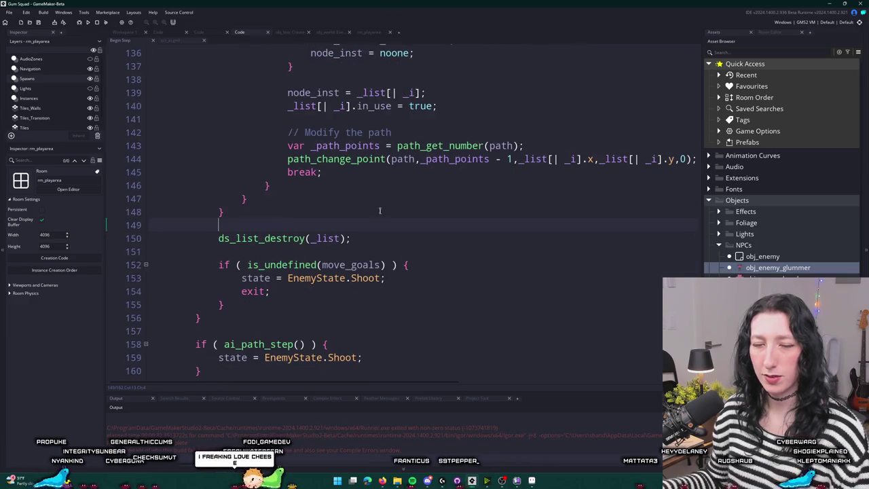
scroll(416, 341, up, 6)
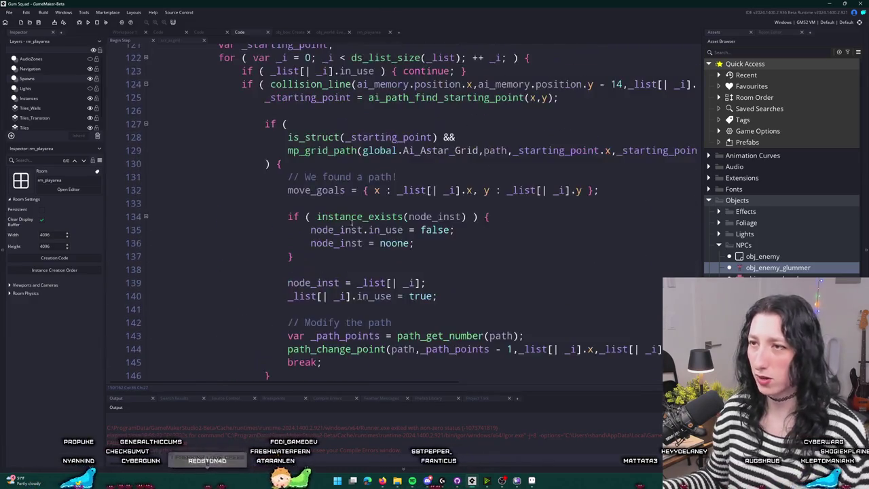
scroll(329, 127, up, 1)
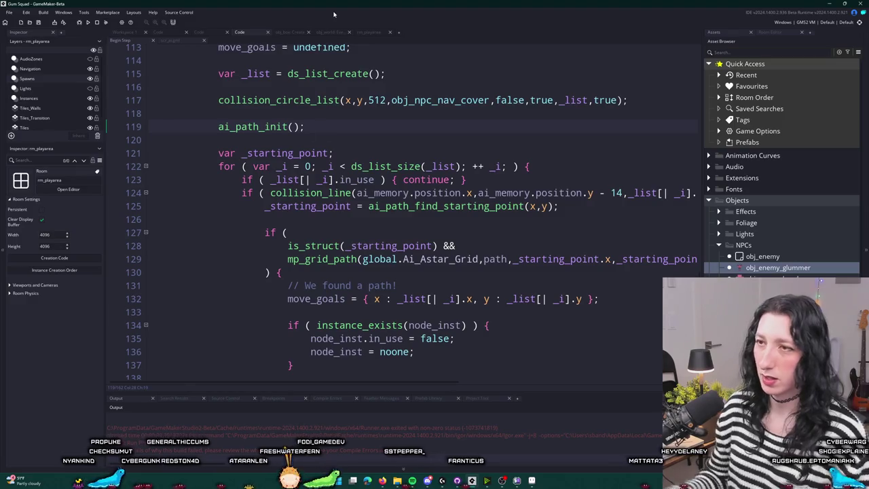
Add with ( obj_enemy ) { ai_defernivate(); } after ai_path_init(); and jump to its definition.
key(Return)
key(Return)
text(with ( ai_fernivate)
key(BackSpace)
key(BackSpace)
key(BackSpace)
text(obj_enemy ) {)
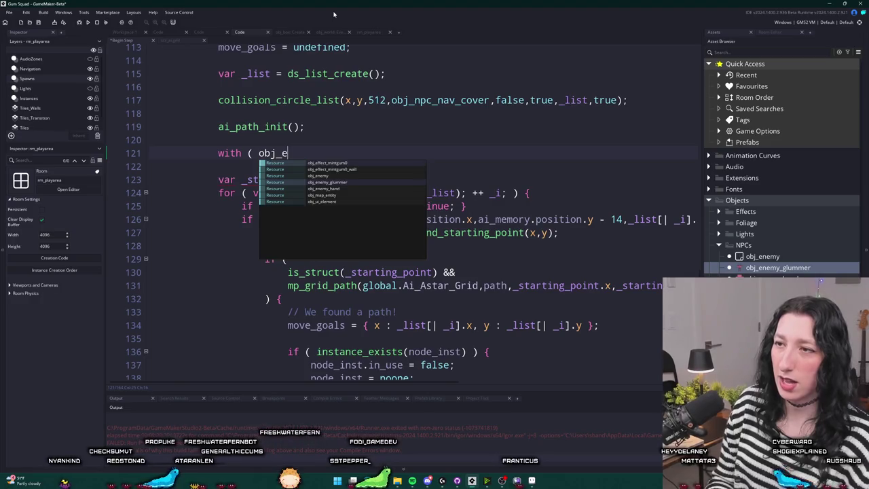
key(Return)
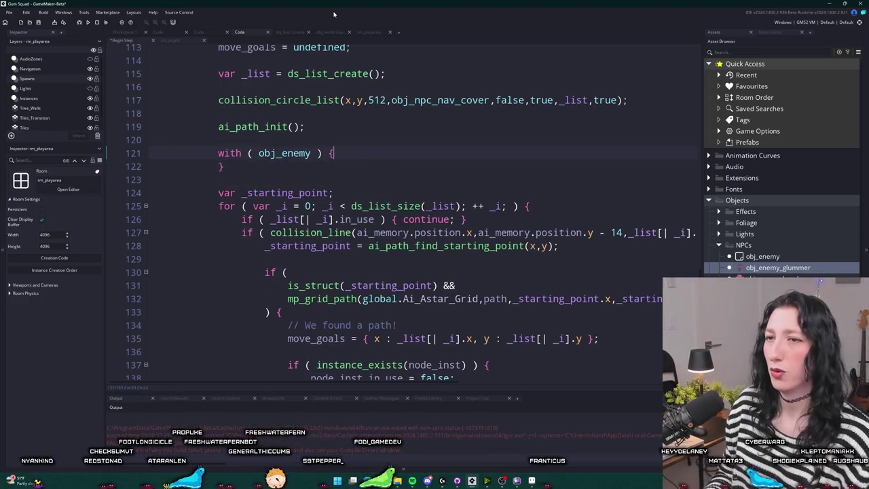
key(Return)
text(ai_fernivate)
click(258, 167)
text(de)
click(382, 159)
text(();)
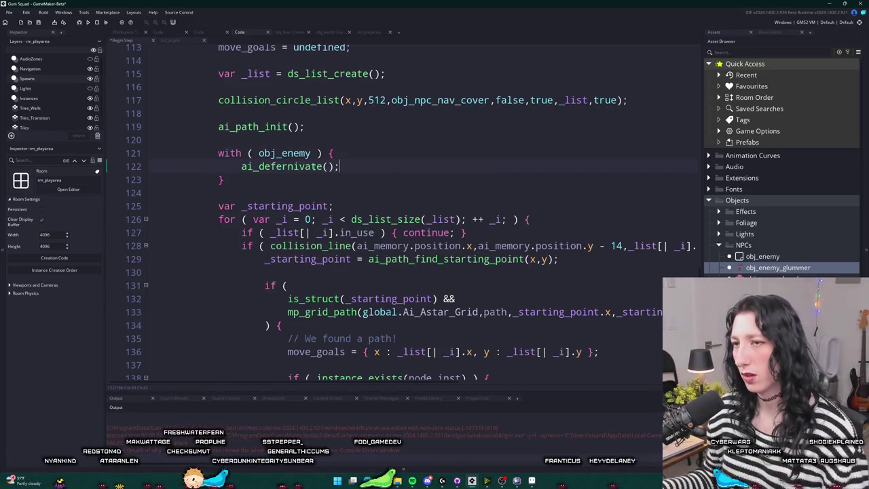
middle_click(312, 166)
click(283, 161)
Rename the functions to ai_deactivate and ai_activate.
key(BackSpace)
key(BackSpace)
key(BackSpace)
text(activate)
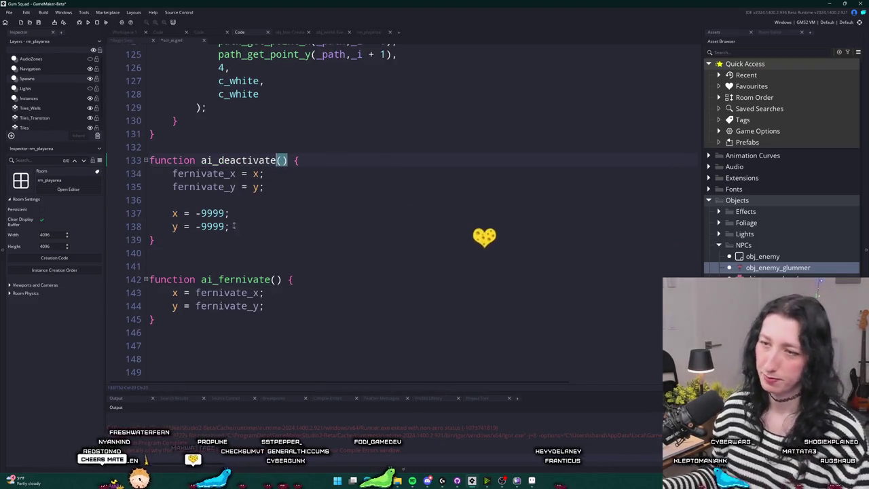
click(242, 279)
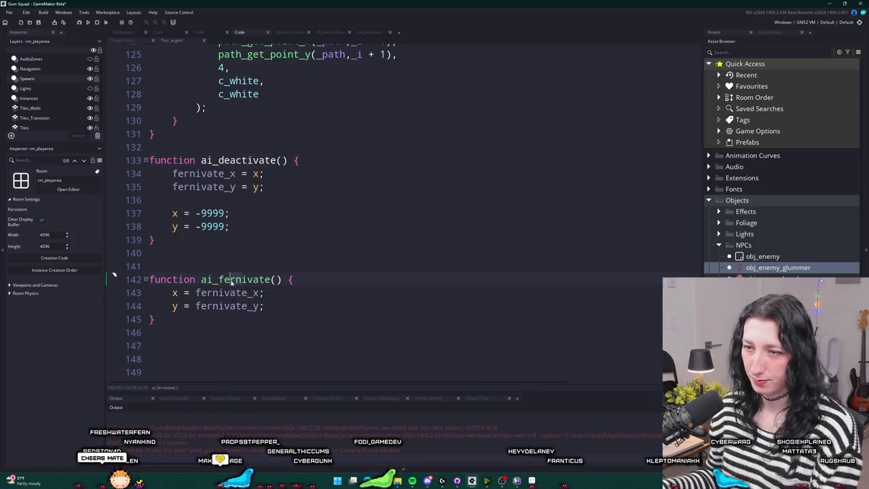
key(BackSpace)
key(BackSpace)
key(BackSpace)
text(act)
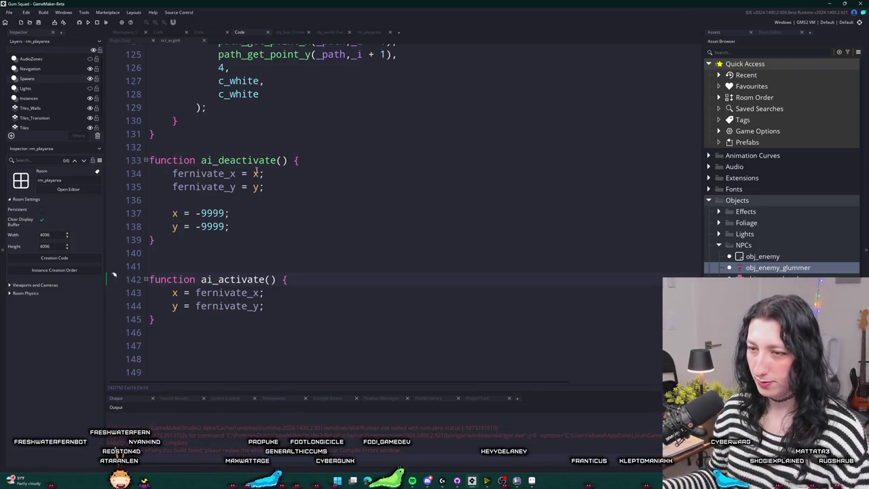
Rename fernivate_x and fernivate_y to deactivate_x and deactivate_y in both functions.
click(281, 160)
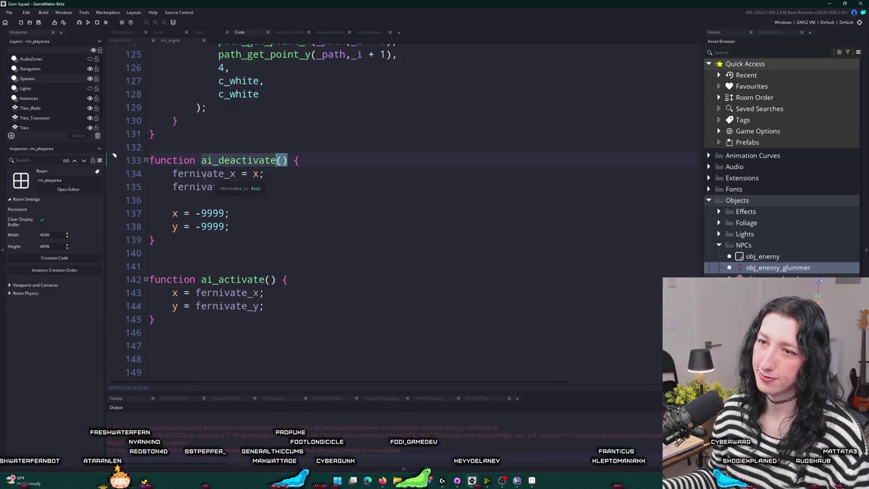
drag(173, 171, 196, 191)
text(deact)
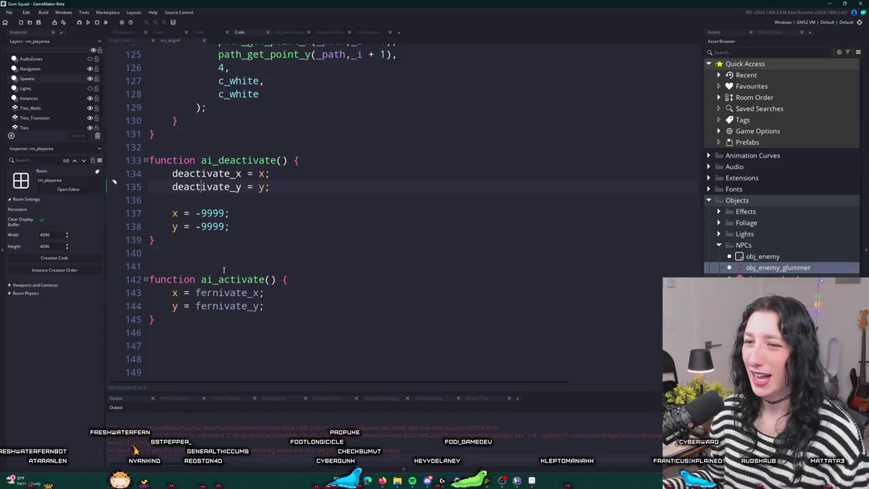
double_click(207, 187)
key(ctrl+c)
double_click(231, 306)
key(ctrl+v)
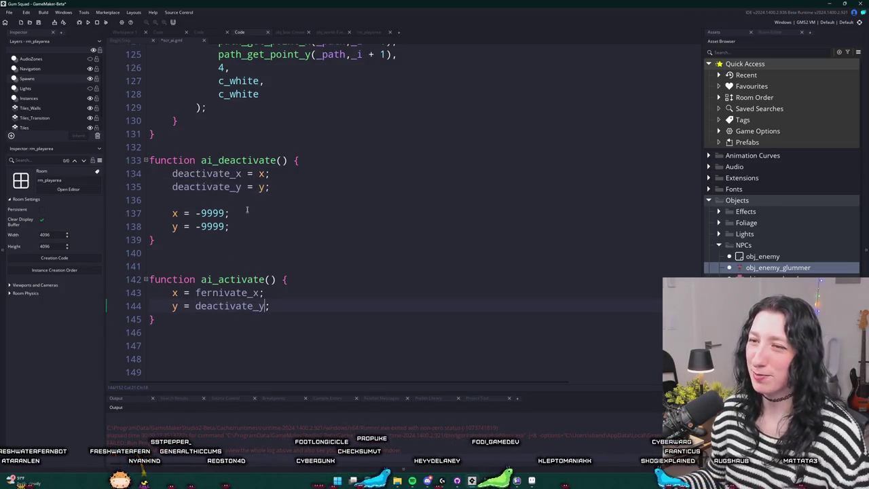
double_click(229, 174)
click(244, 293)
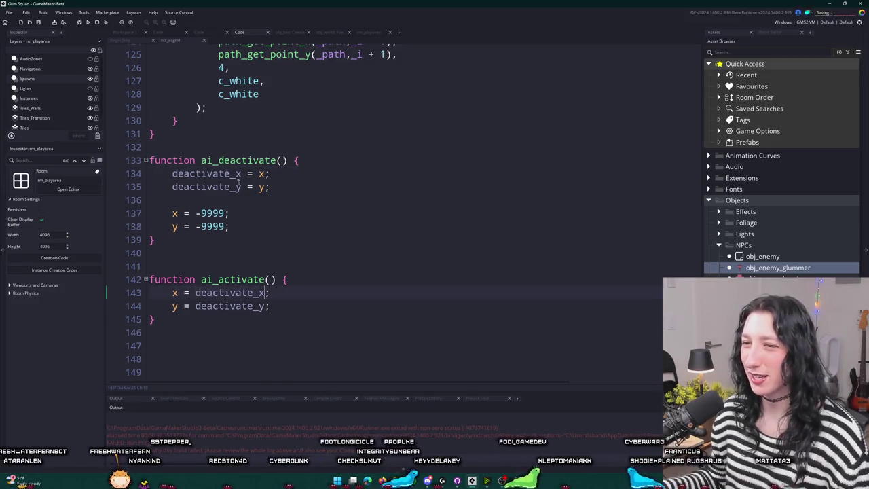
middle_click(173, 42)
drag(304, 179, 208, 152)
Paste a copy of the with ( obj_enemy ) block after the path-search for loop.
scroll(271, 270, down, 4)
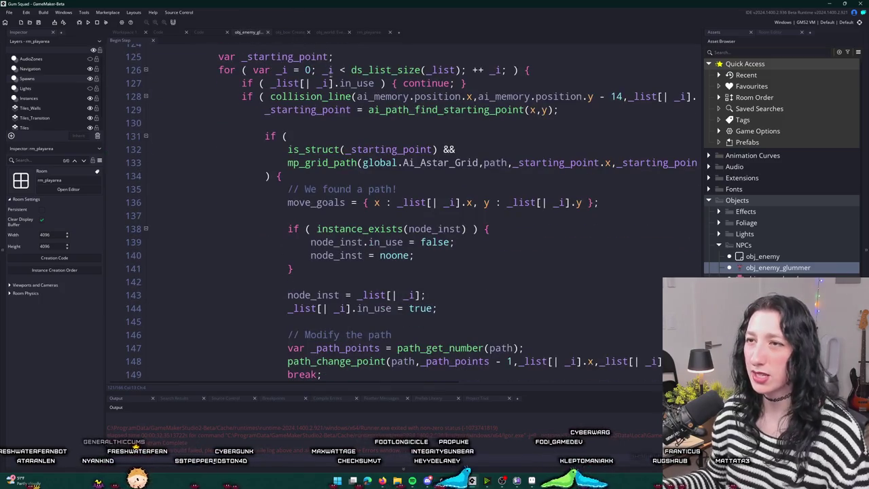
scroll(309, 241, down, 4)
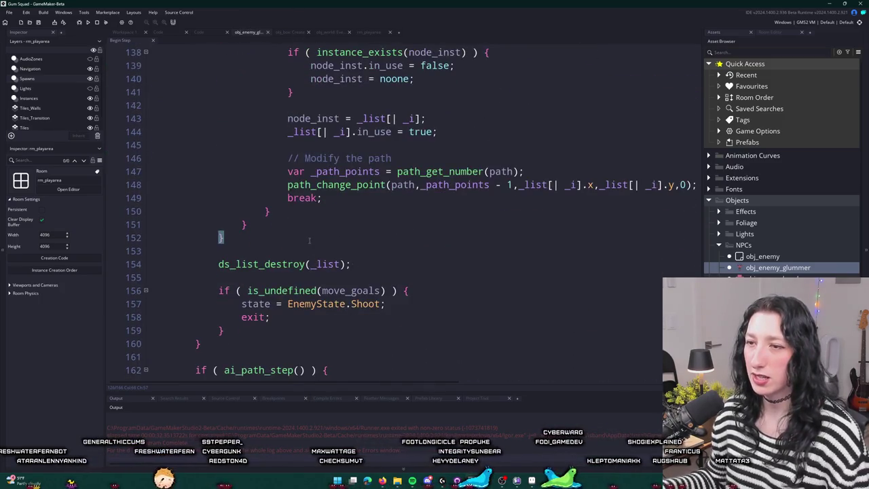
key(Return)
key(Return)
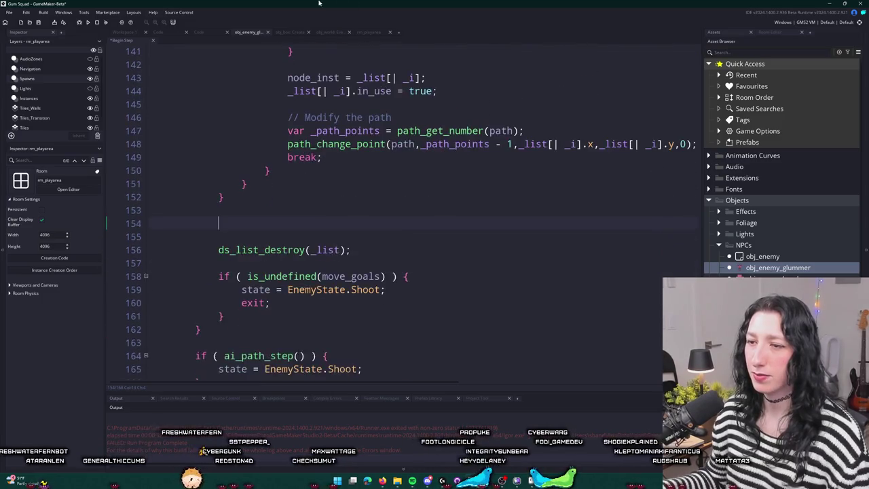
key(ctrl+v)
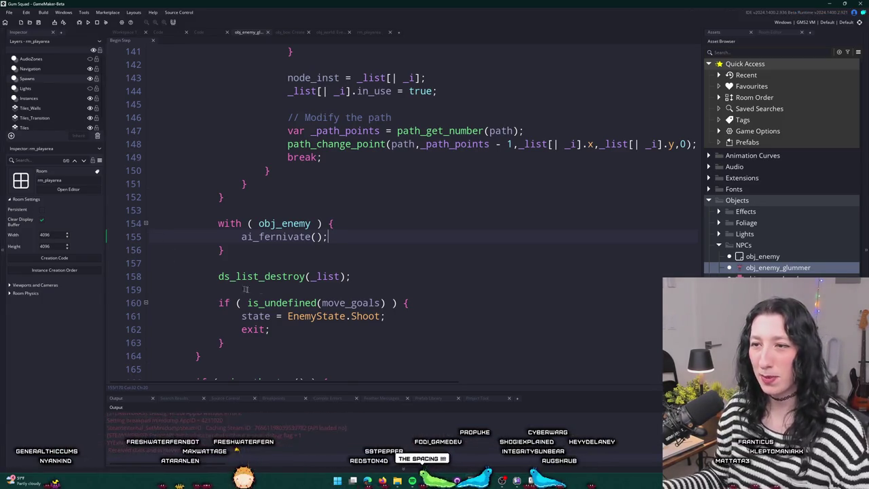
Playtest via Create Lobby, enlarge the game window, and abort the code error.
click(433, 226)
drag(459, 129, 429, 5)
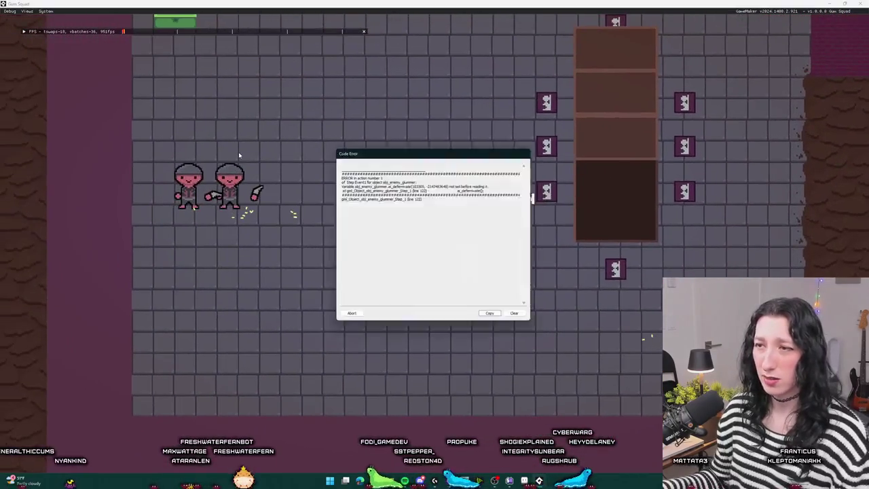
click(342, 318)
scroll(275, 293, up, 1)
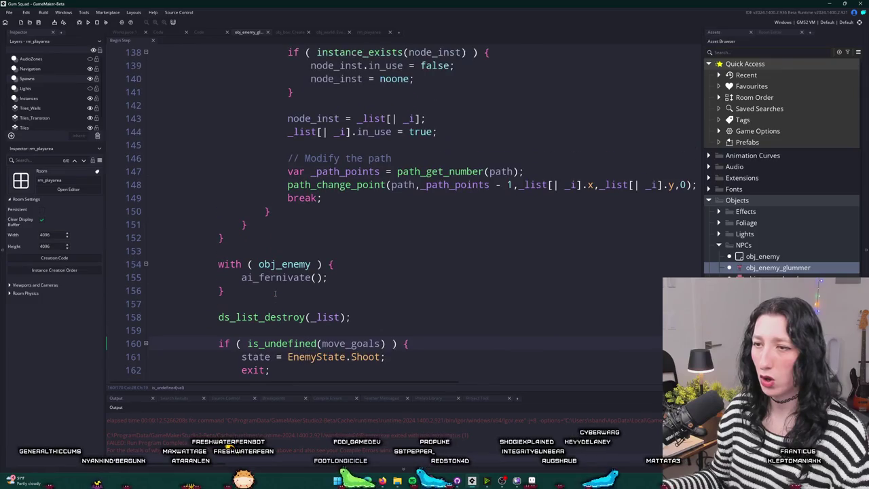
click(277, 277)
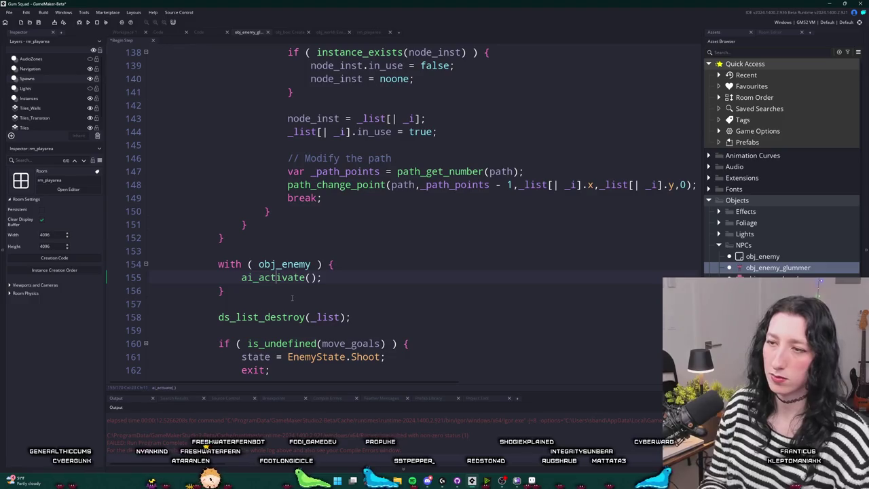
Playtest again with Create Lobby and walk the player left and down toward the enemies.
scroll(292, 298, up, 7)
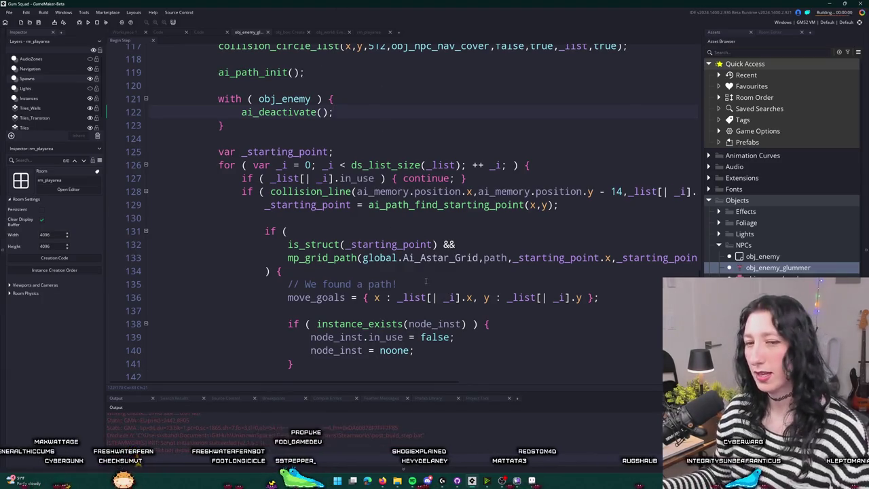
click(428, 227)
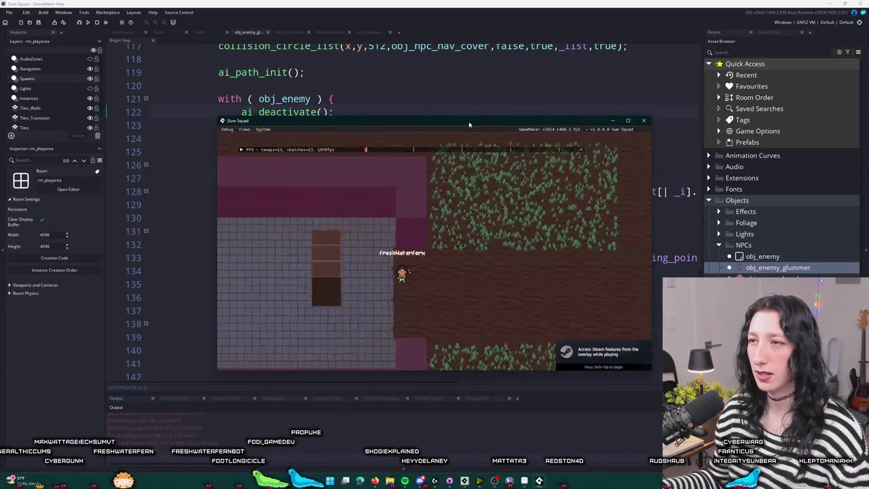
key(a)
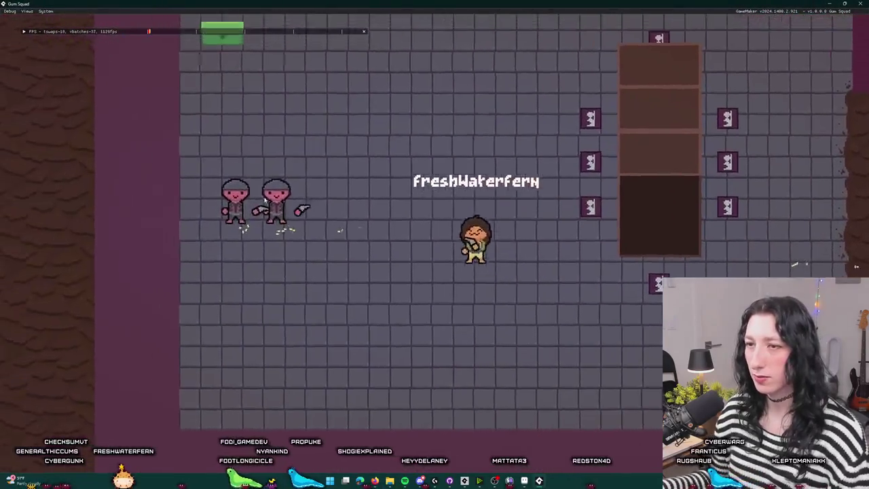
key(a)
key(s)
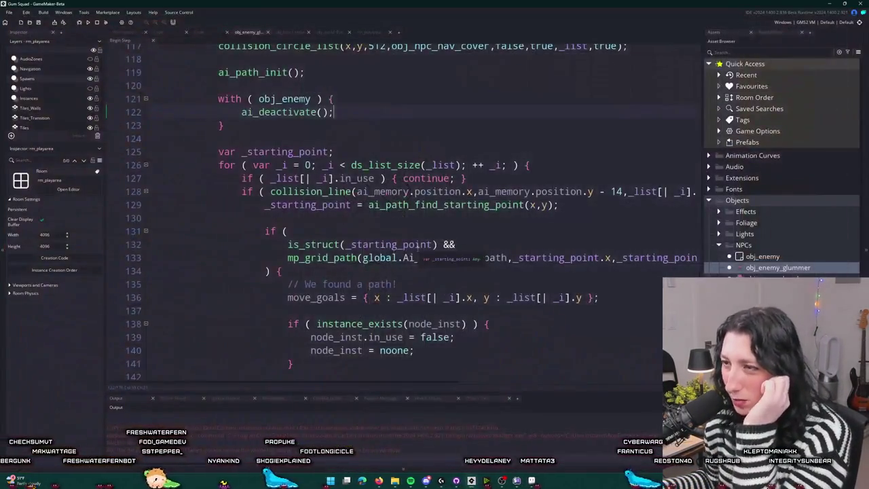
double_click(582, 258)
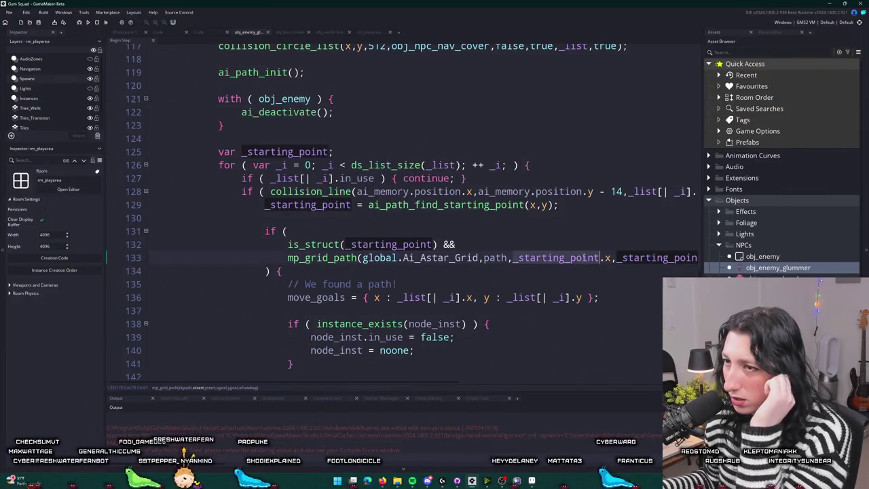
Wrap ai_deactivate() in if ( id != other.id ) inside the first obj_enemy block.
click(393, 204)
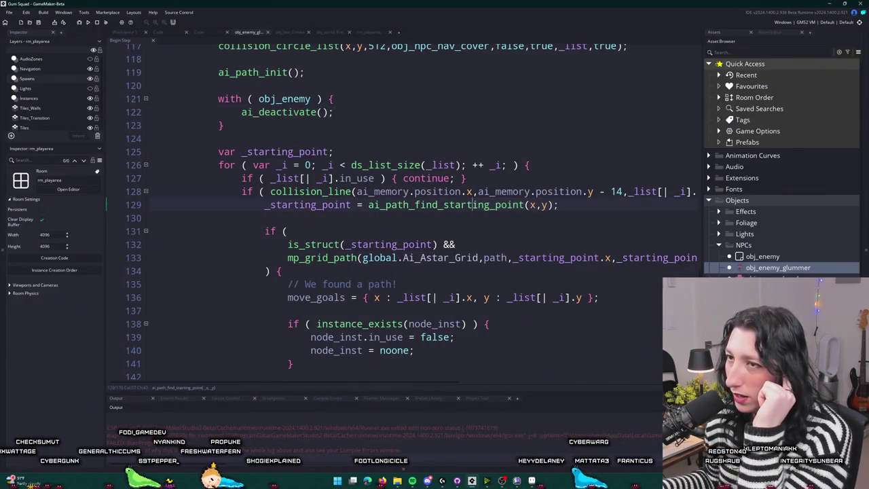
click(358, 100)
key(Return)
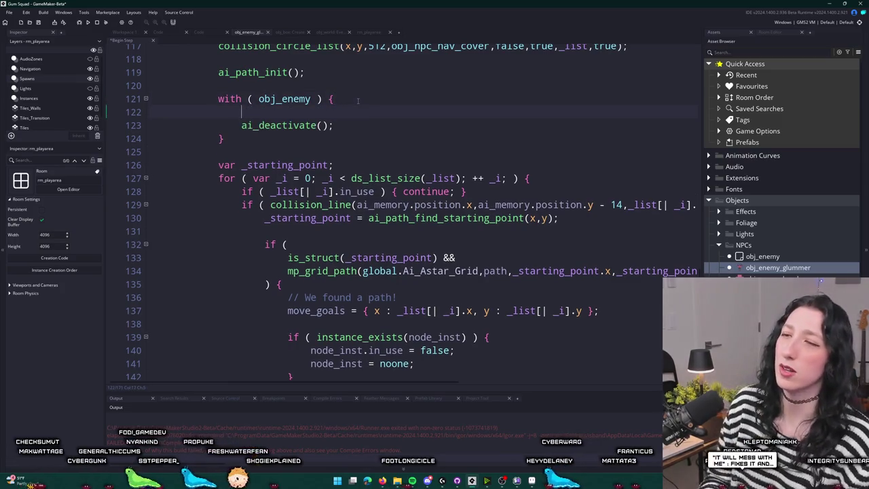
text(if 9)
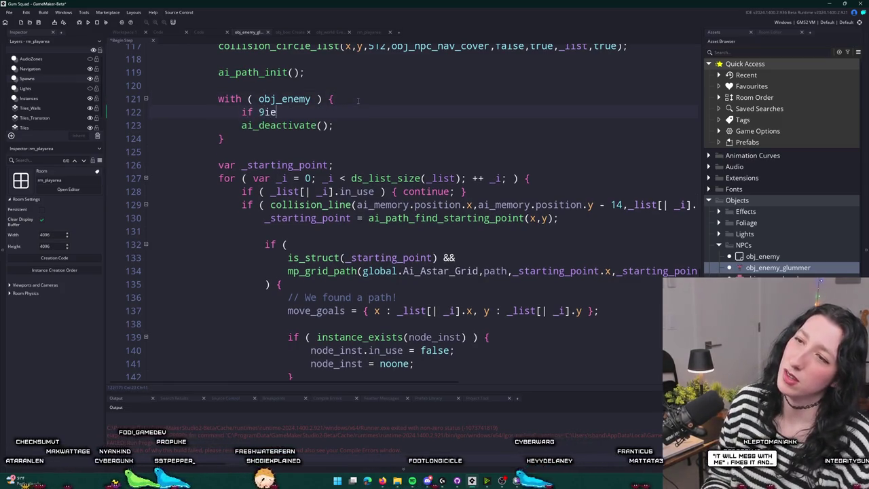
key(BackSpace)
text(( id != )
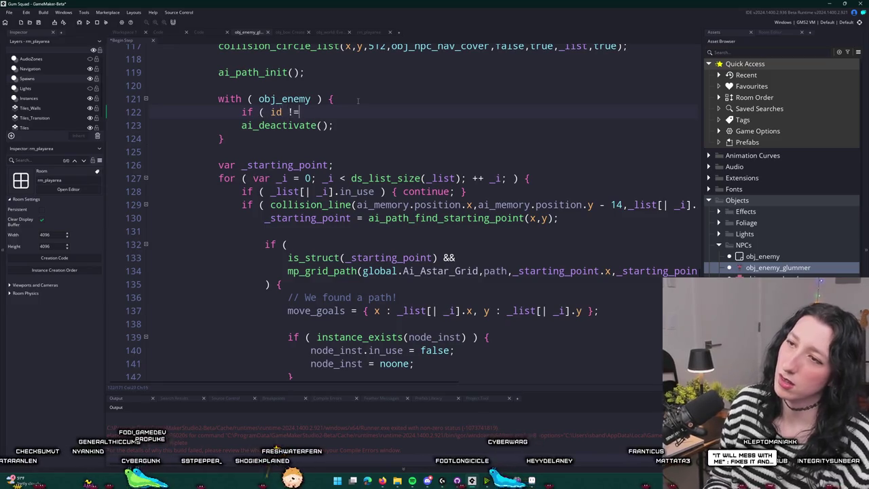
text(other.id) ) {)
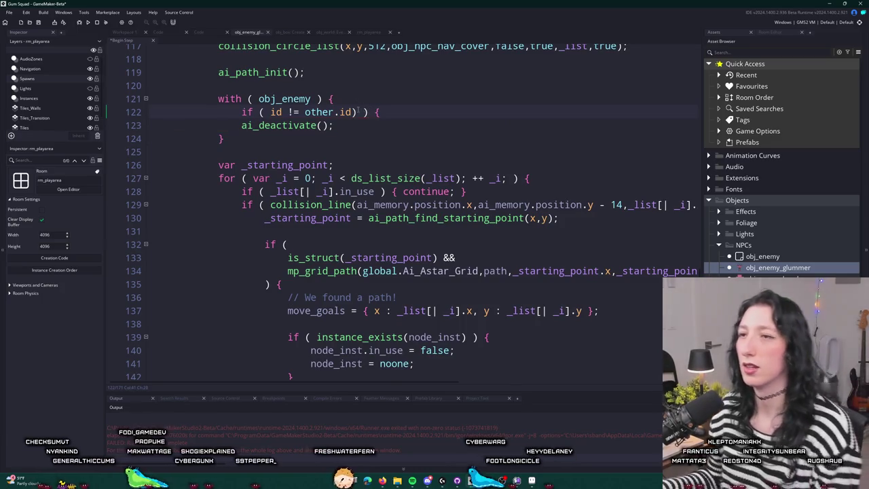
click(339, 128)
key(Return)
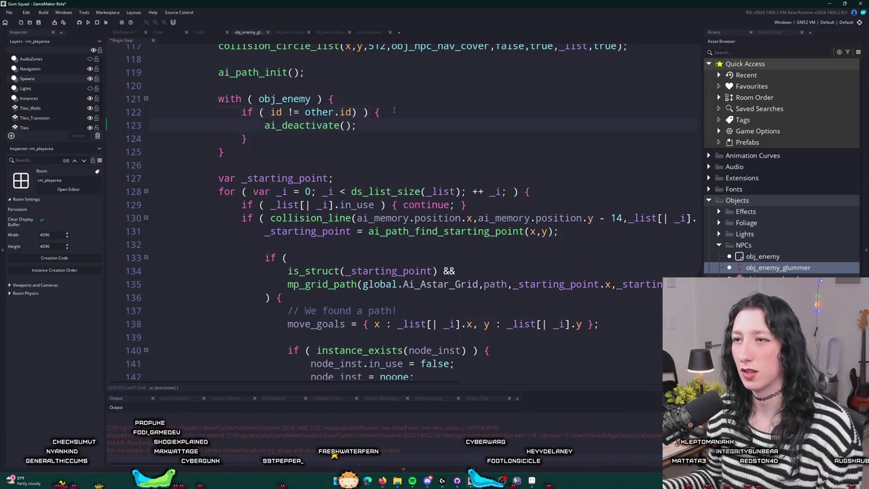
Add the same if ( id != other.id ) check around ai_activate() in the second block.
click(238, 112)
scroll(279, 158, down, 7)
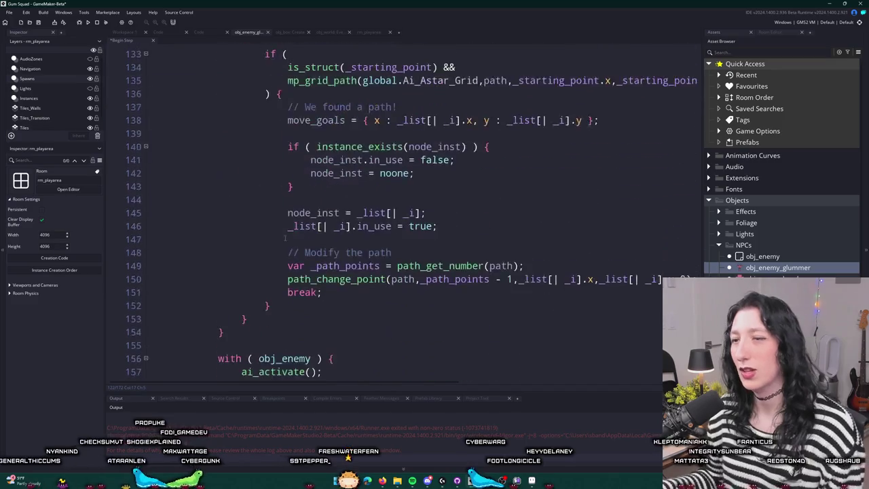
click(334, 277)
key(Return)
key(ctrl+v)
key(Return)
text(})
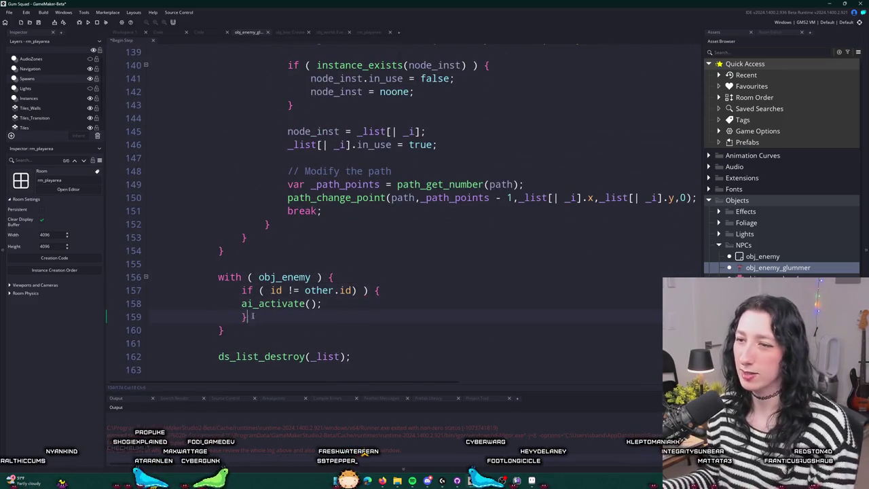
click(241, 303)
key(Tab)
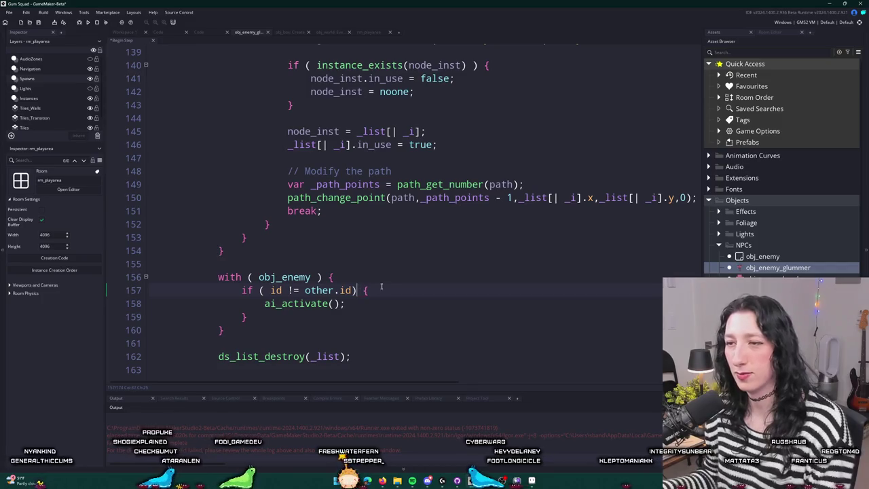
Delete the extra parenthesis on line 122 and rebuild with F5.
scroll(382, 286, up, 1)
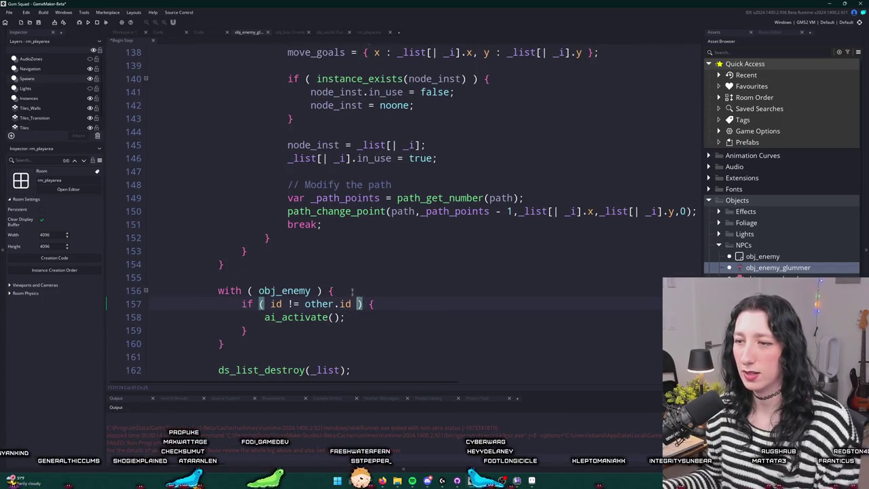
scroll(353, 291, up, 7)
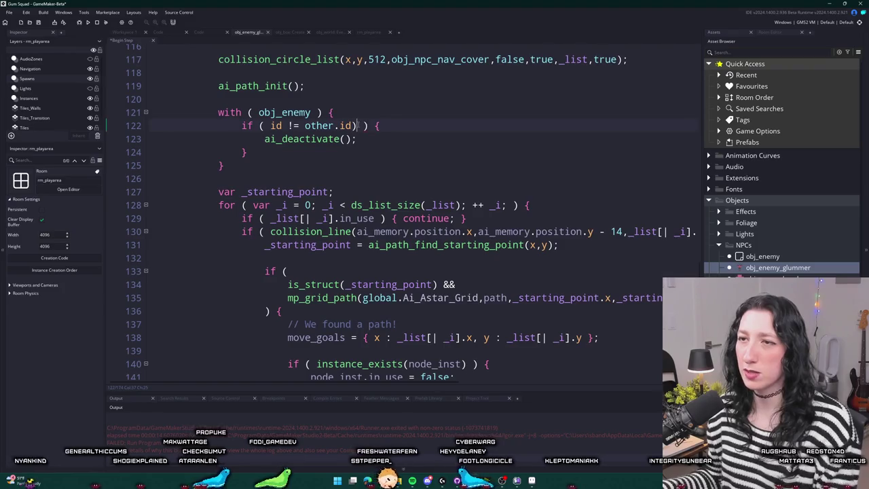
key(BackSpace)
key(F5)
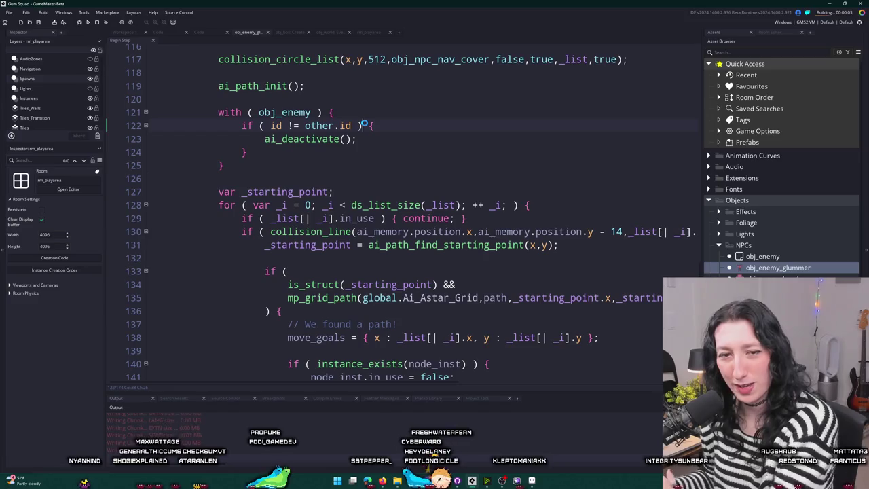
Create a new lobby in the running game and close the inventory.
scroll(378, 165, down, 3)
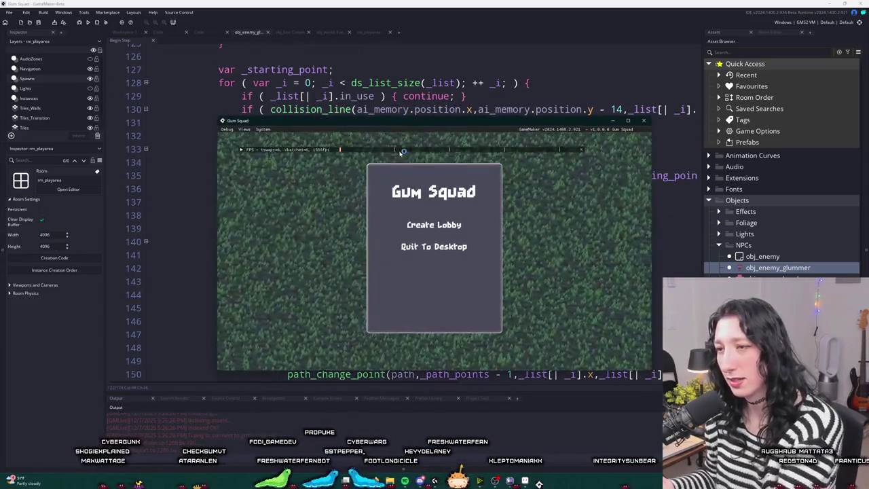
click(429, 222)
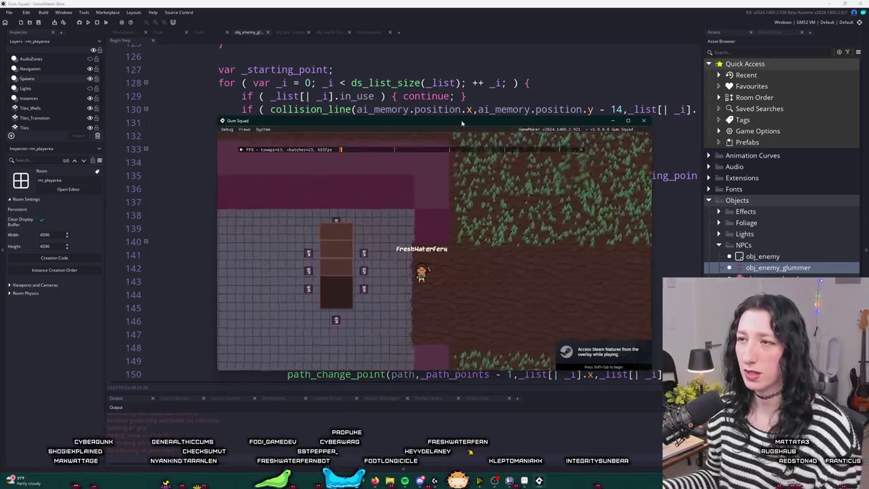
key(Escape)
Walk the player around the cover nodes and enemies with WASD until the game crashes.
key(a)
key(s)
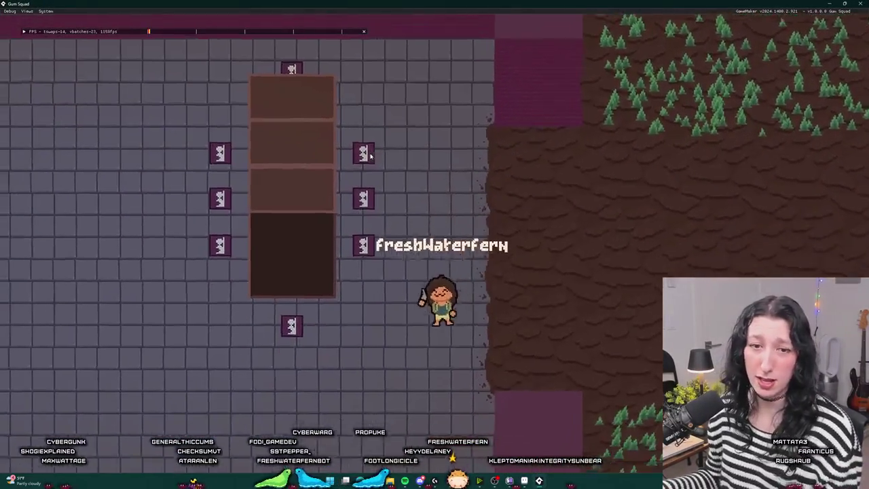
key(a)
key(w)
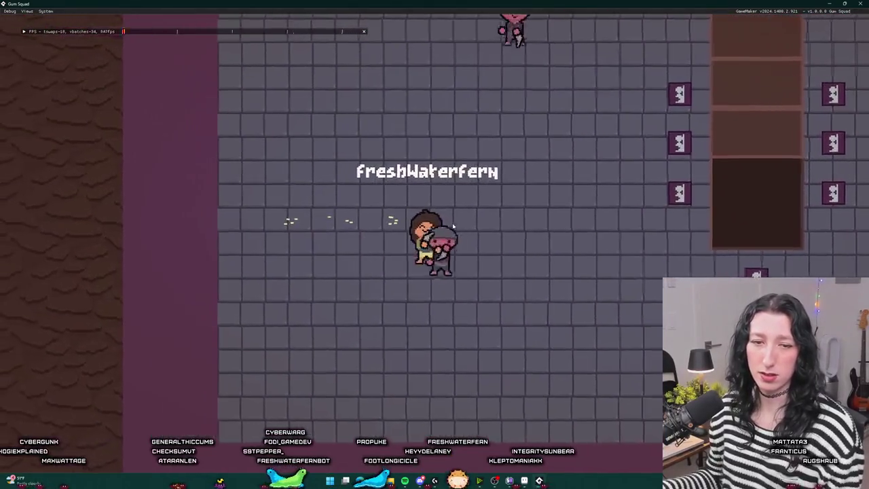
key(d)
key(d)
key(s)
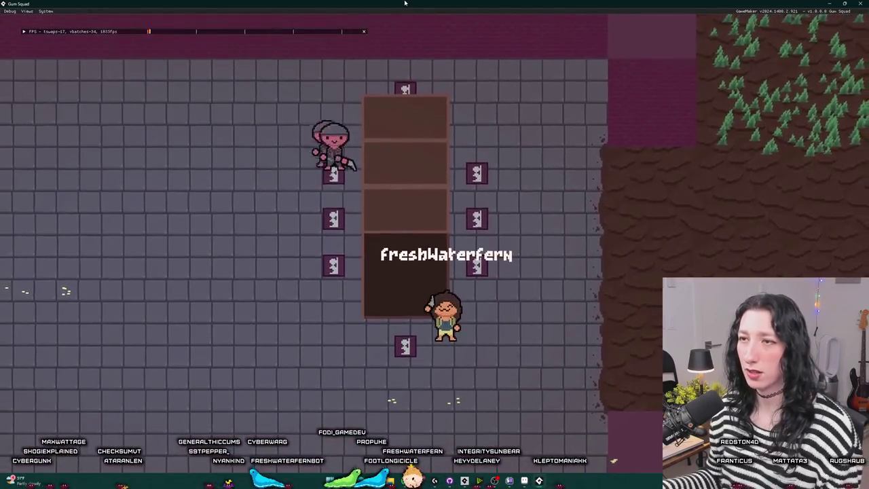
key(a)
key(a)
key(w)
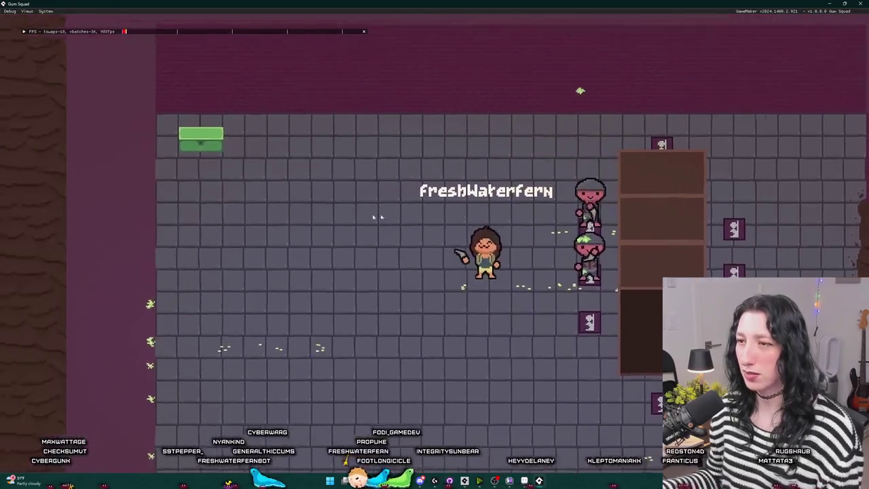
key(s)
key(d)
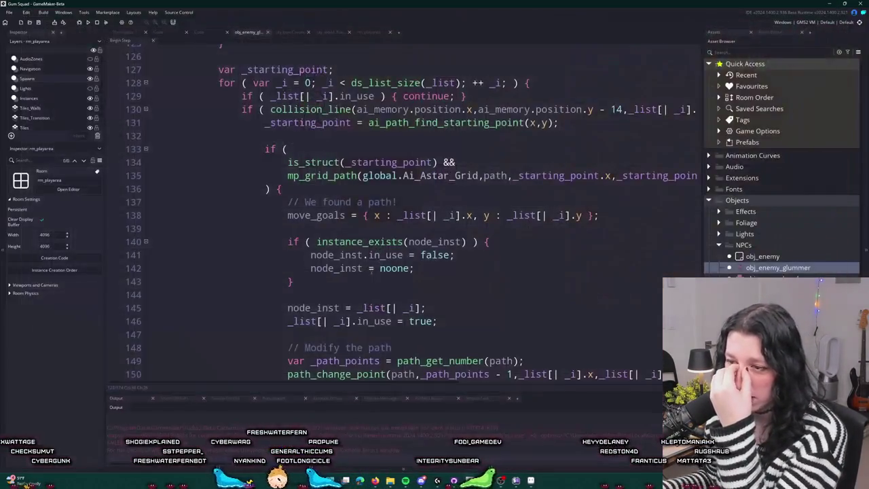
Inspect ai_deactivate's definition in scr_ai.gml, then hide all docks with F12 so Begin Step code fills the window.
scroll(330, 167, up, 5)
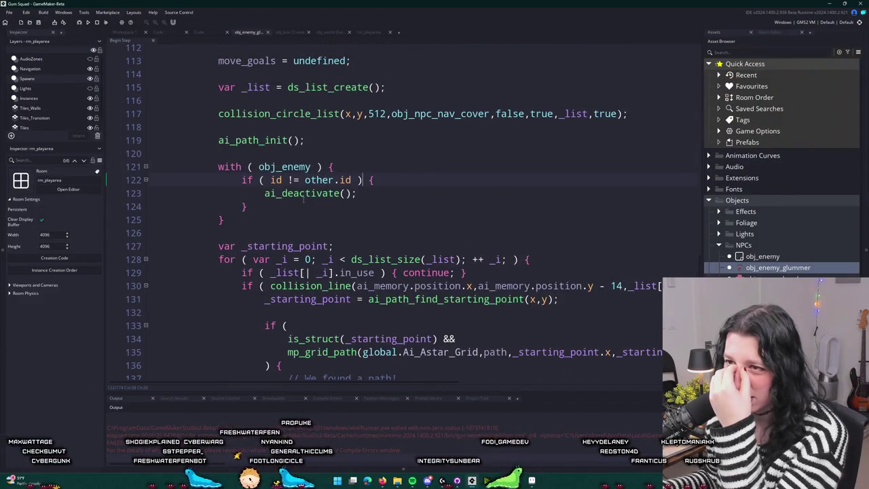
scroll(304, 197, up, 1)
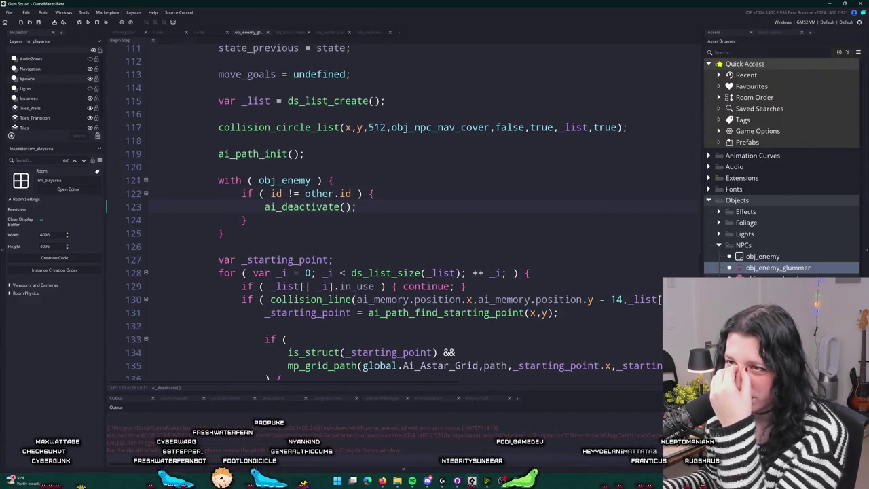
middle_click(291, 206)
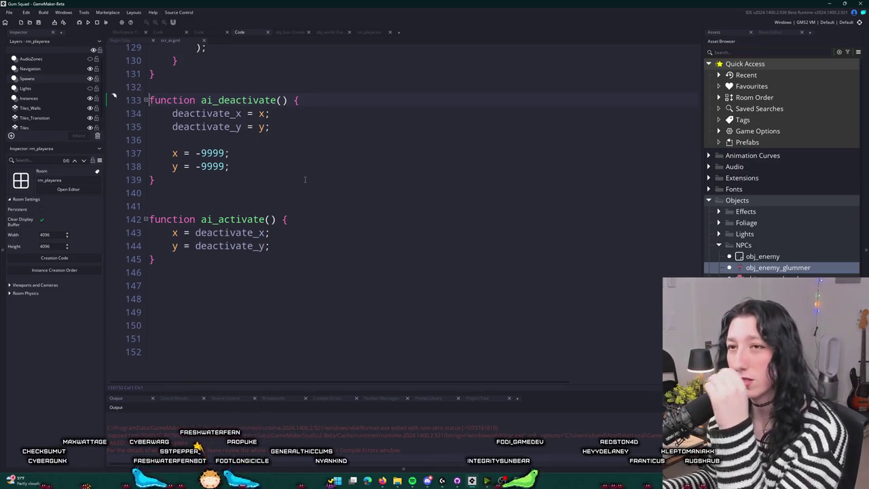
click(186, 40)
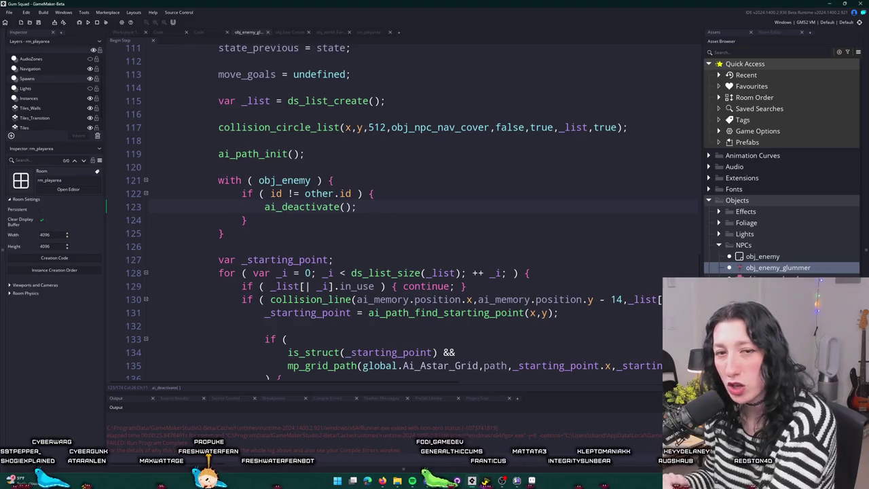
scroll(462, 190, down, 4)
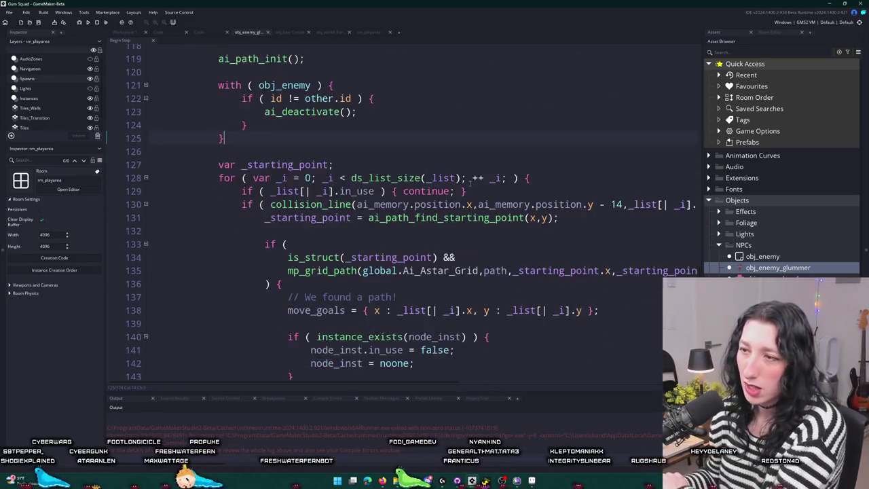
key(F12)
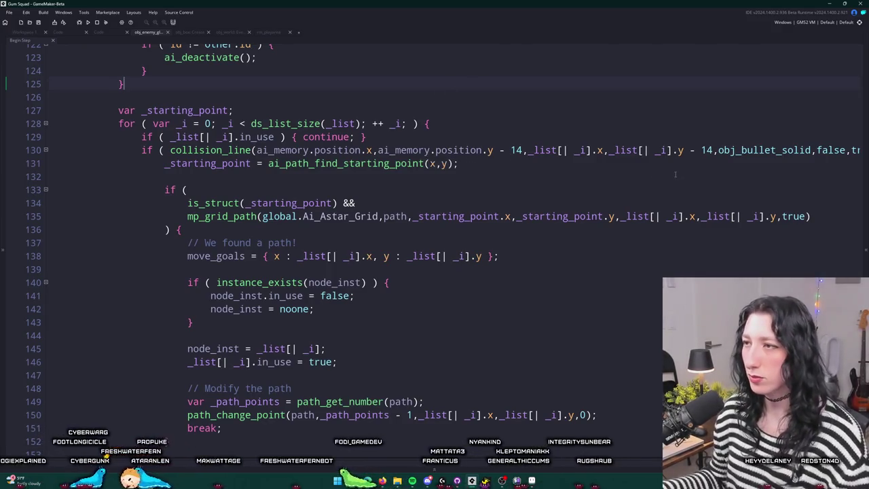
Add log(["IN USE",_list[| _i].in_use]); inside the cover-search for loop.
click(309, 150)
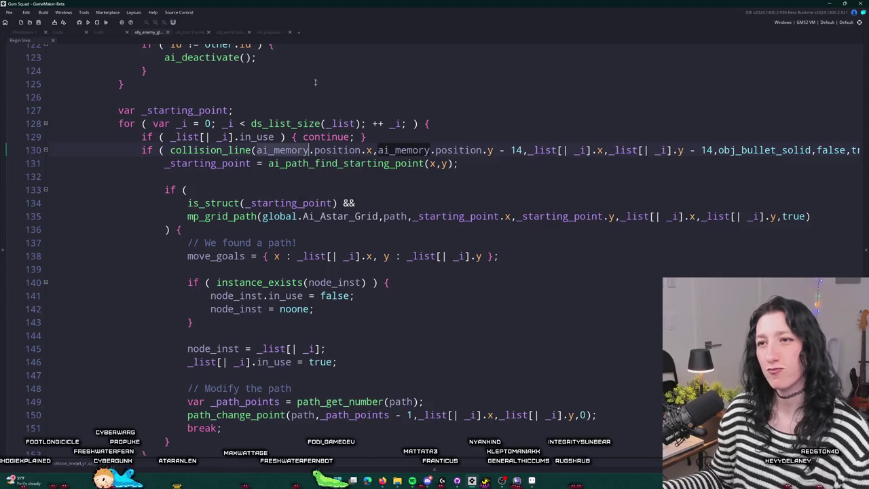
scroll(184, 127, up, 2)
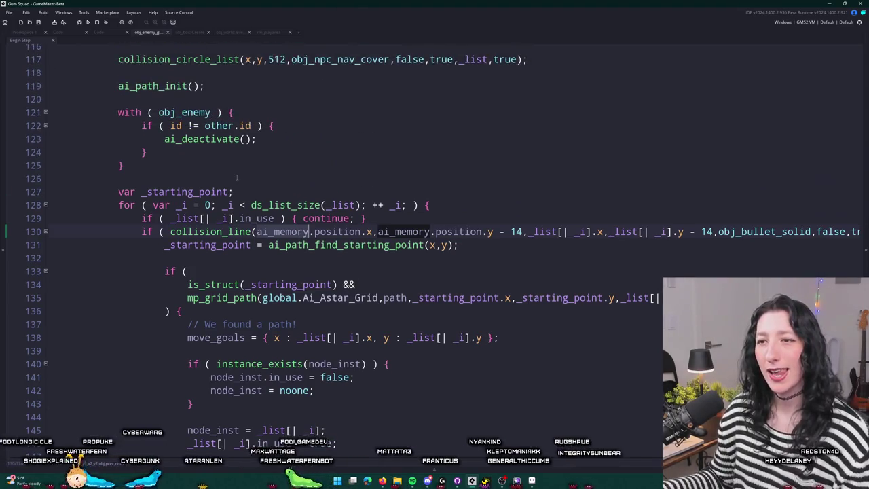
scroll(292, 188, down, 1)
scroll(292, 188, down, 2)
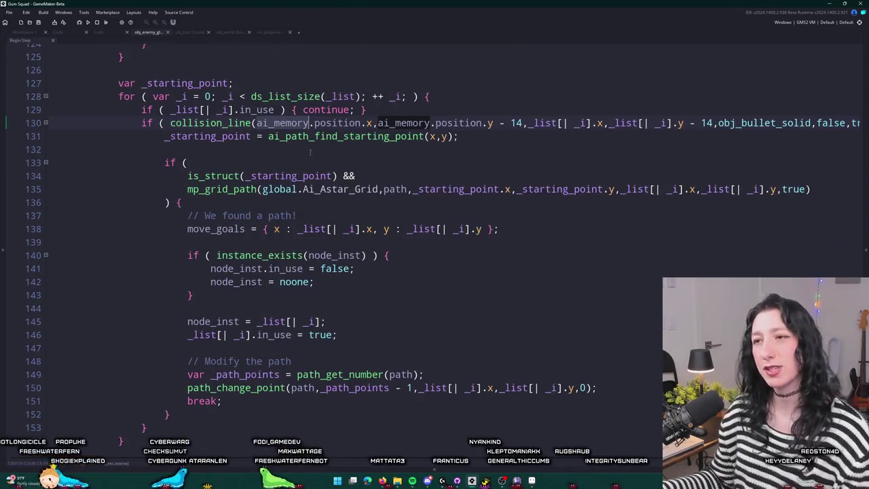
scroll(310, 152, up, 1)
click(378, 164)
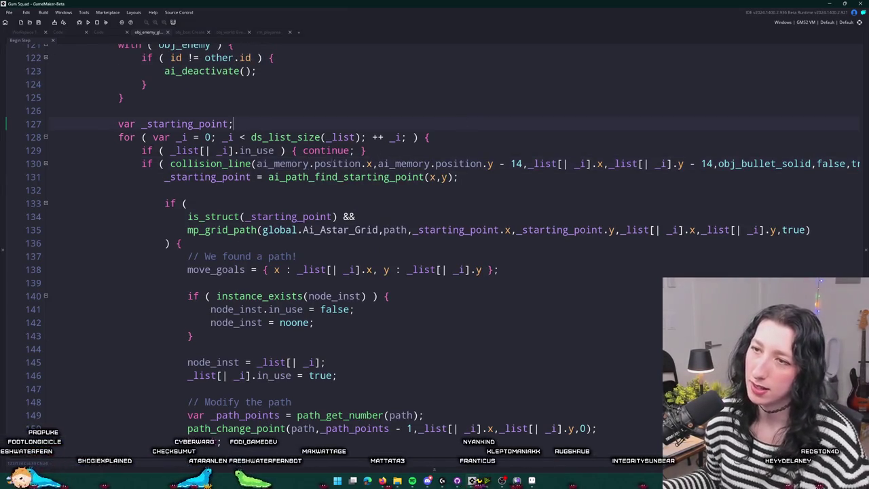
click(432, 137)
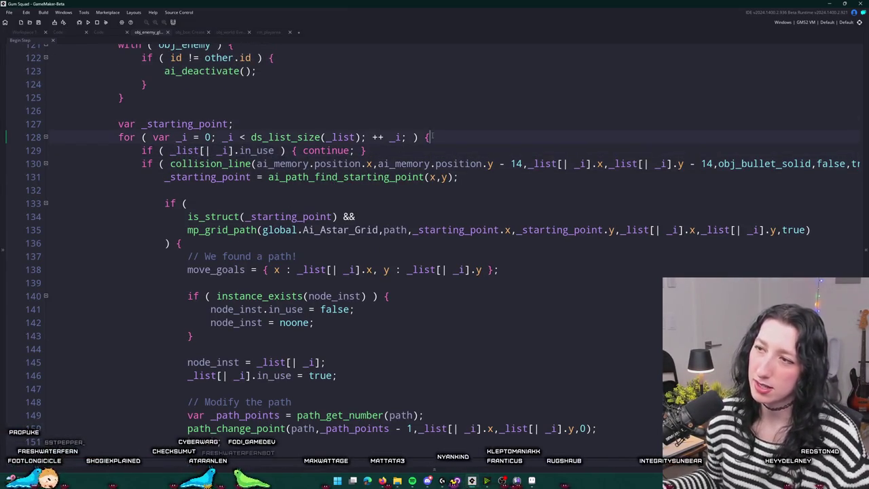
key(Return)
text(log([")
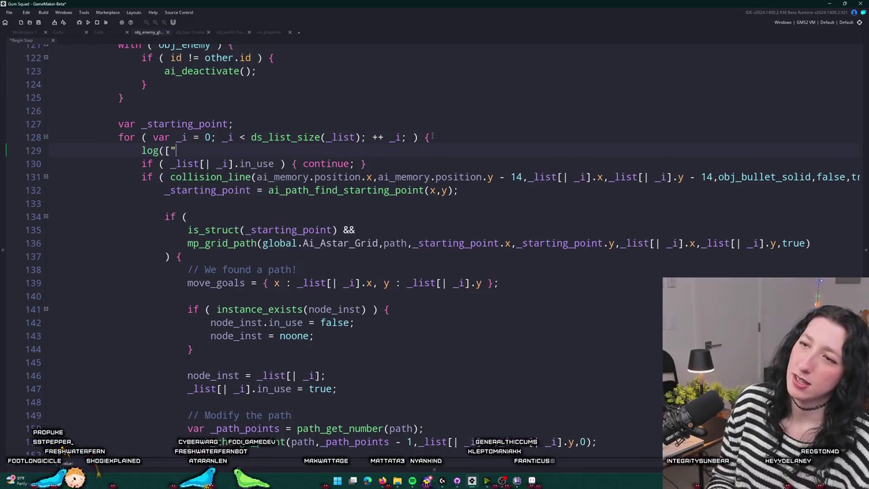
text(IN USE",_list[| _i].in_use]);)
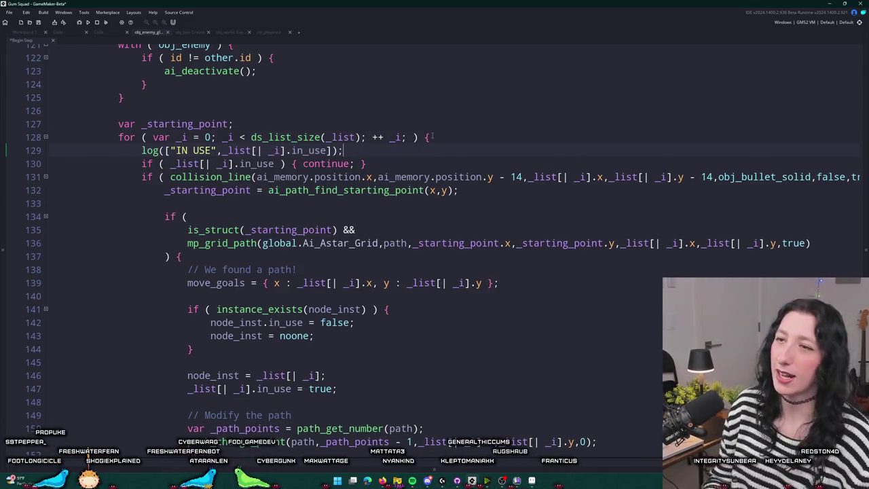
Add a LINE OF SIGHT log call containing the pasted collision_line check on line 132.
scroll(384, 52, up, 4)
scroll(339, 170, down, 4)
scroll(300, 242, up, 4)
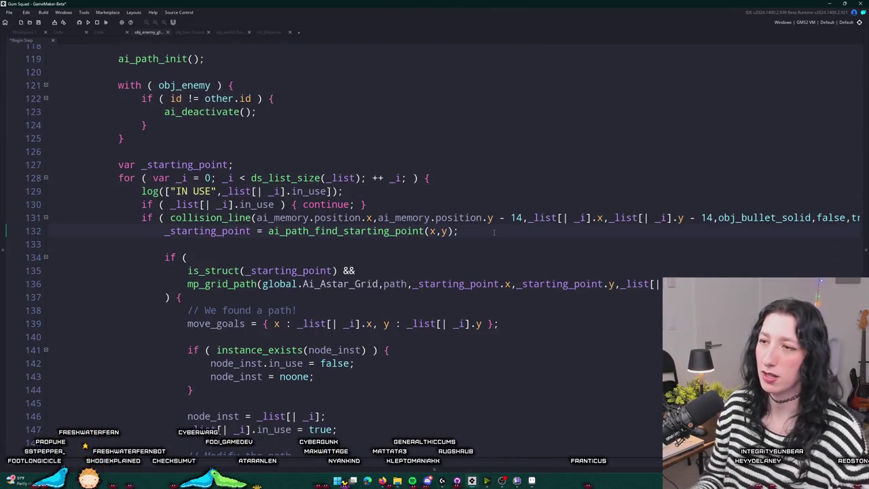
key(Return)
key(Return)
text(og()
click(792, 244)
key(End)
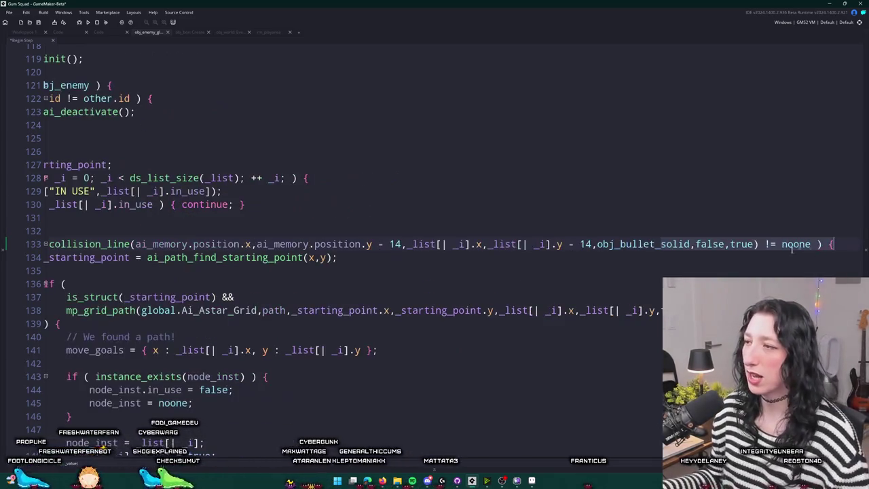
click(169, 245)
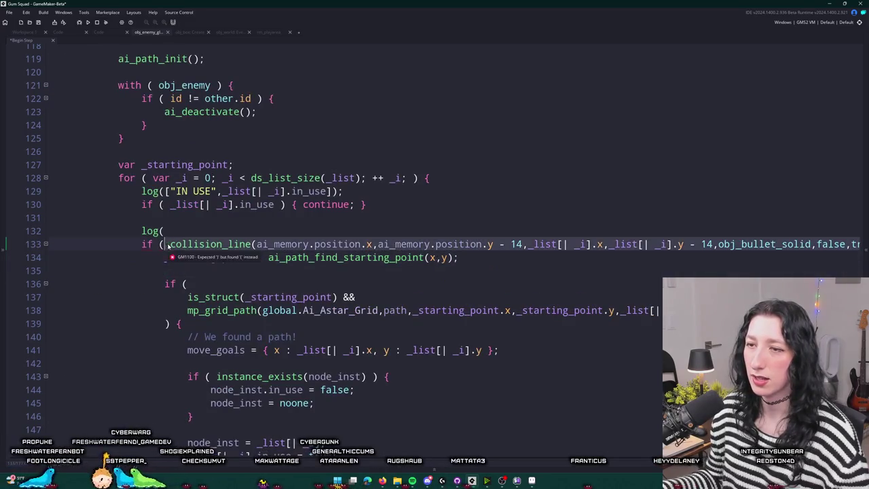
click(176, 231)
text("LINE OF SIGHT",)
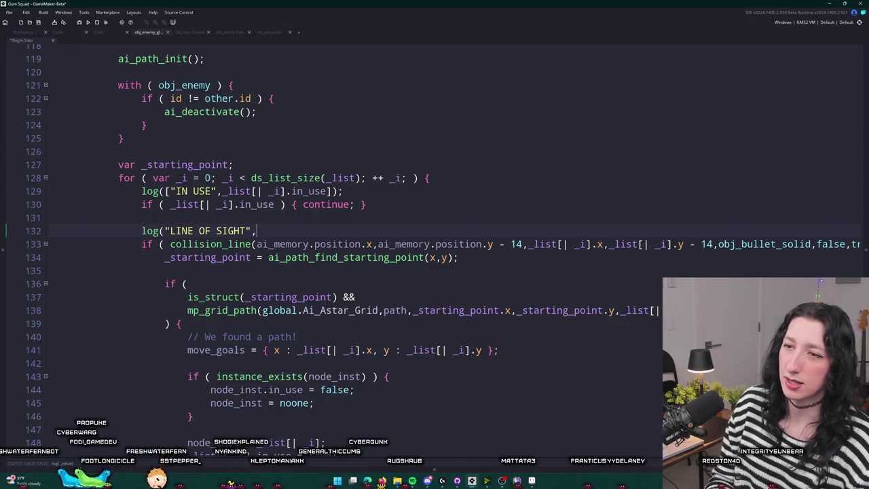
text(collision_line(ai_memory.position.x,ai_memory.position.y - 14,_list[| _i].x,_list[| _i].y - 14,obj_bullet_solid,false,true) != noone)
text(]);)
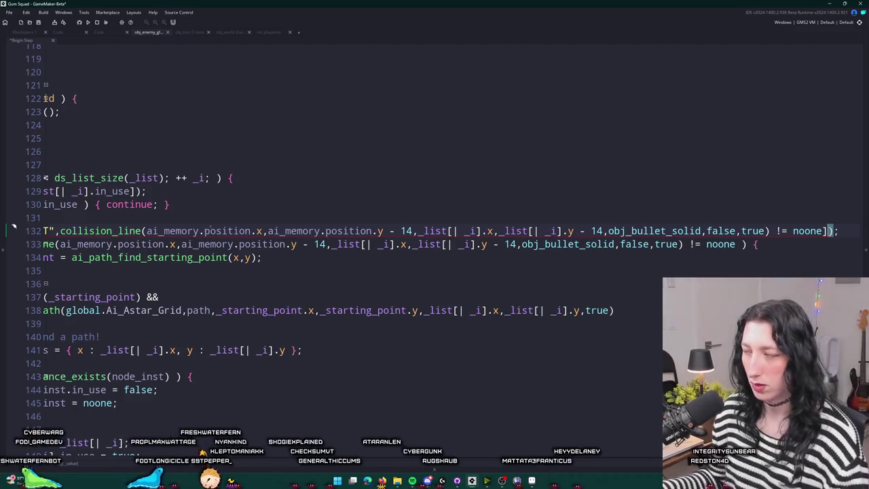
key(Home)
click(169, 231)
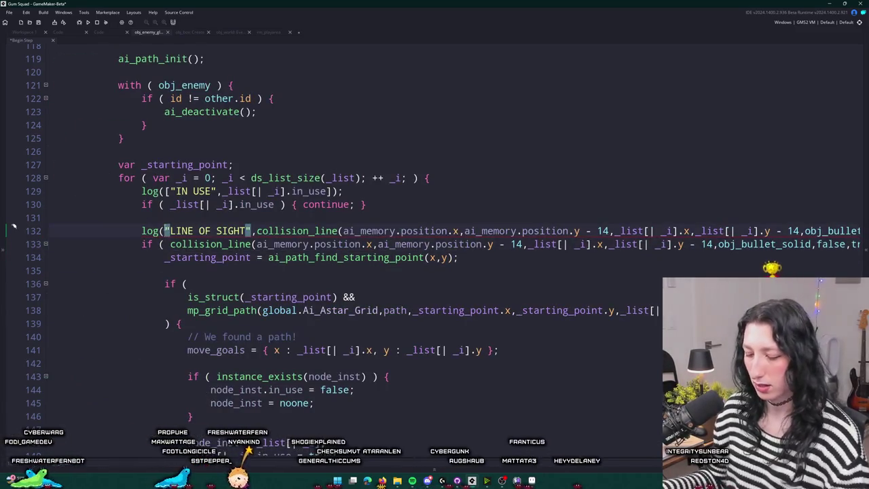
text([)
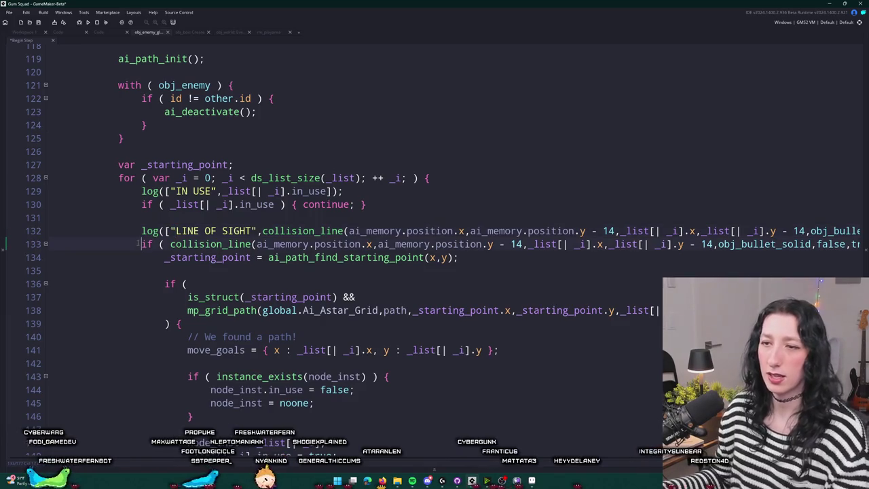
Paste a copy of the log call inside the path-found block.
key(Return)
click(263, 231)
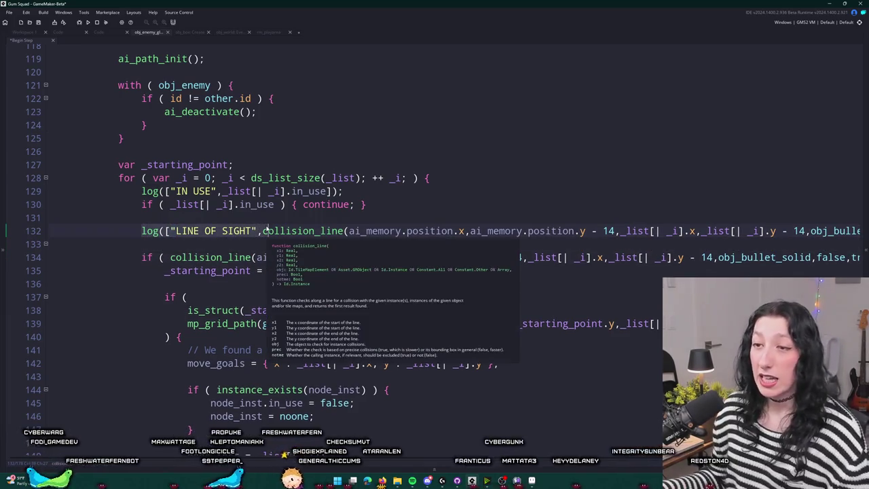
scroll(476, 231, down, 1)
click(482, 231)
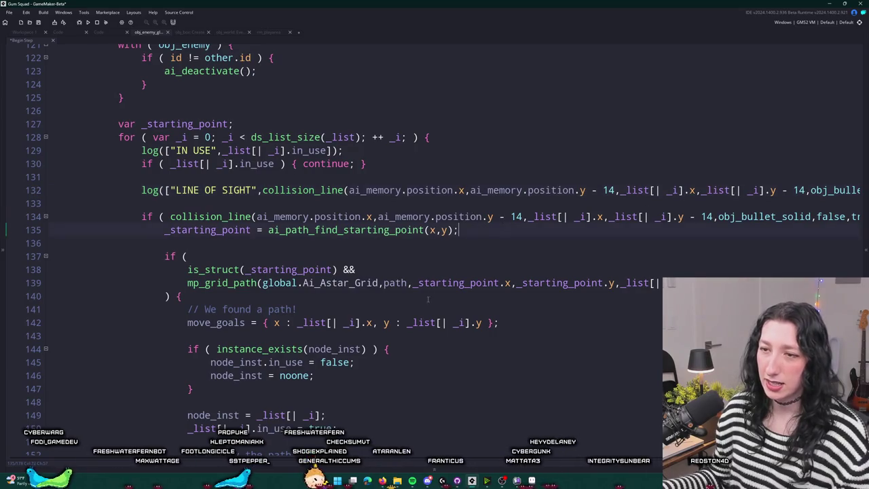
click(460, 244)
key(Return)
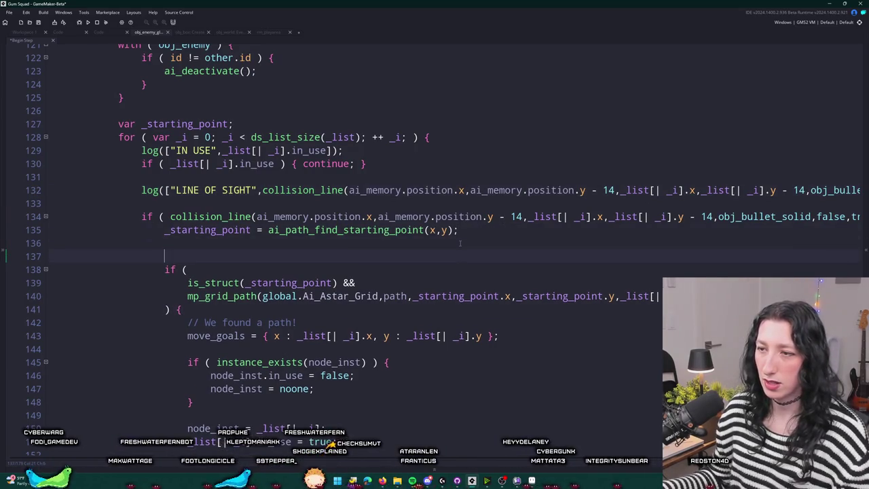
scroll(459, 243, down, 1)
scroll(460, 243, down, 1)
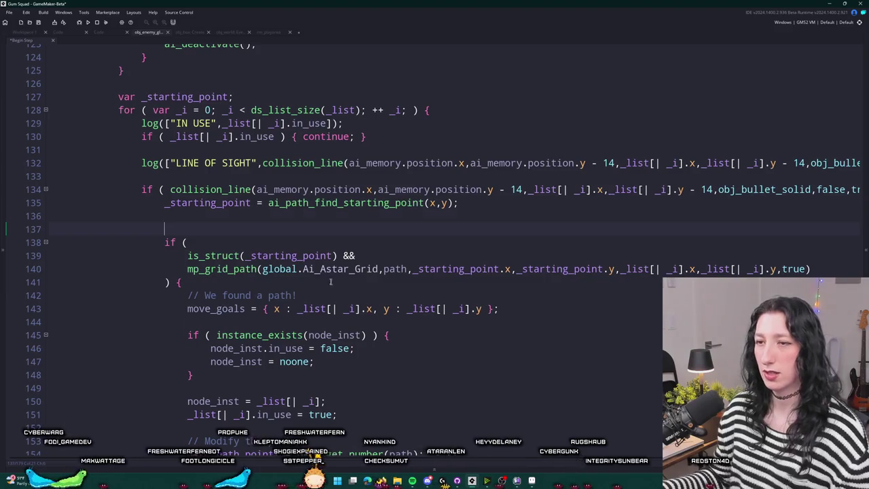
key(ctrl+z)
click(310, 267)
key(Return)
text(log(["LINE OF SIGHT",)
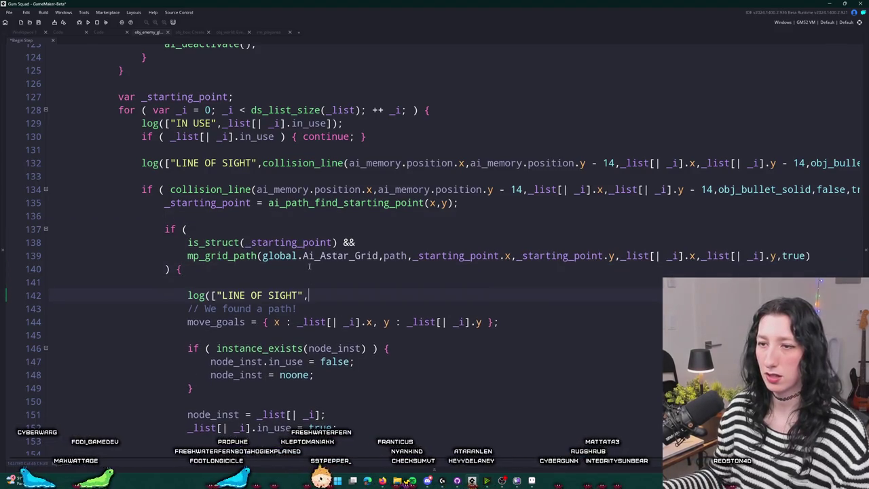
Relabel the copied log call as "FOUND PATH" and launch a test build with F5.
drag(275, 299, 223, 296)
text(FOUND)
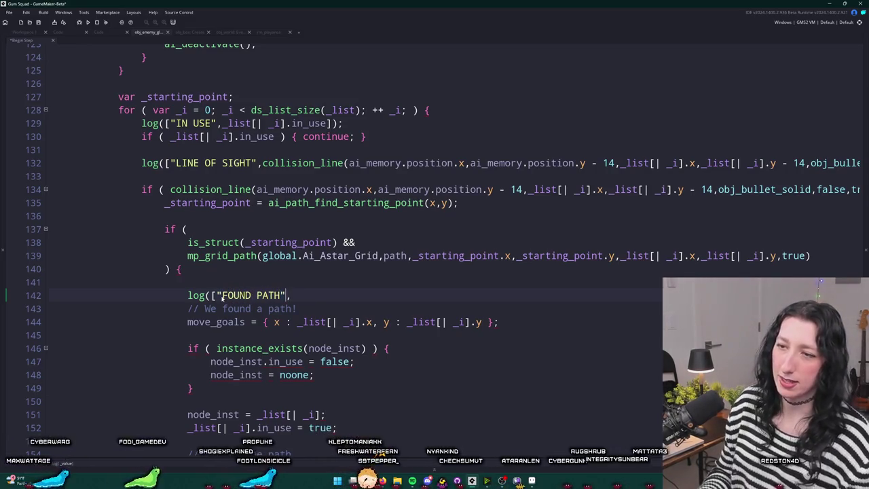
key(BackSpace)
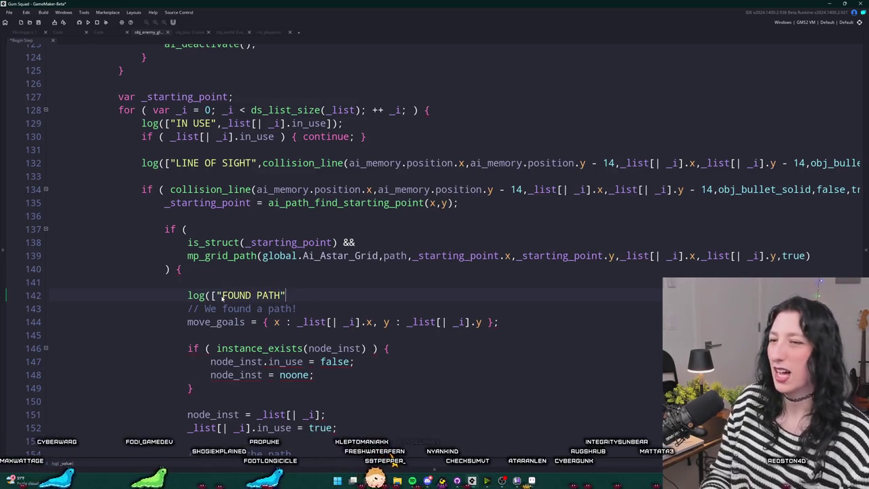
key(F5)
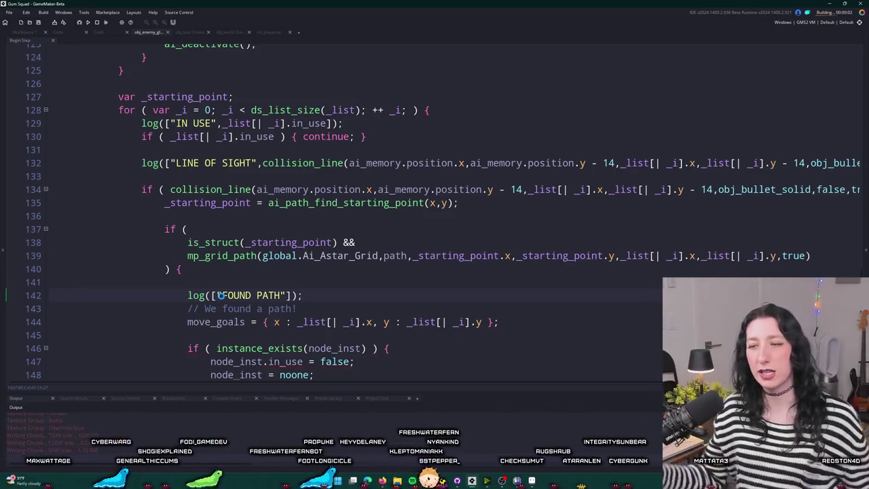
Move the game window aside, walk toward the enemies with W and D, toggling the inventory with Tab.
scroll(408, 224, down, 3)
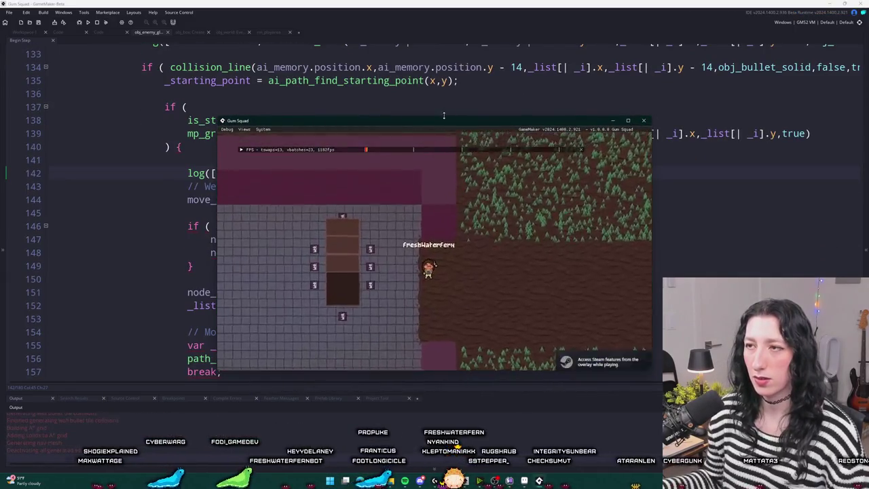
mouse_move(498, 125)
mouse_down()
mouse_move(628, 45)
mouse_move(623, 25)
mouse_up()
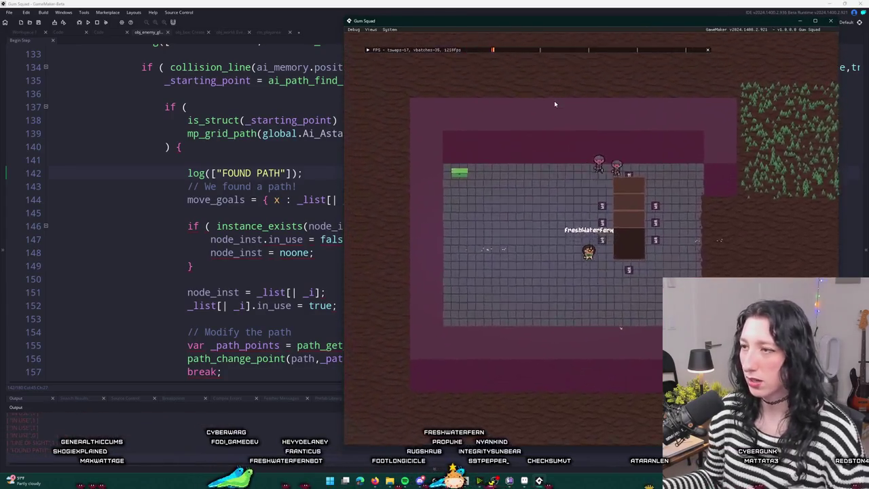
key(d)
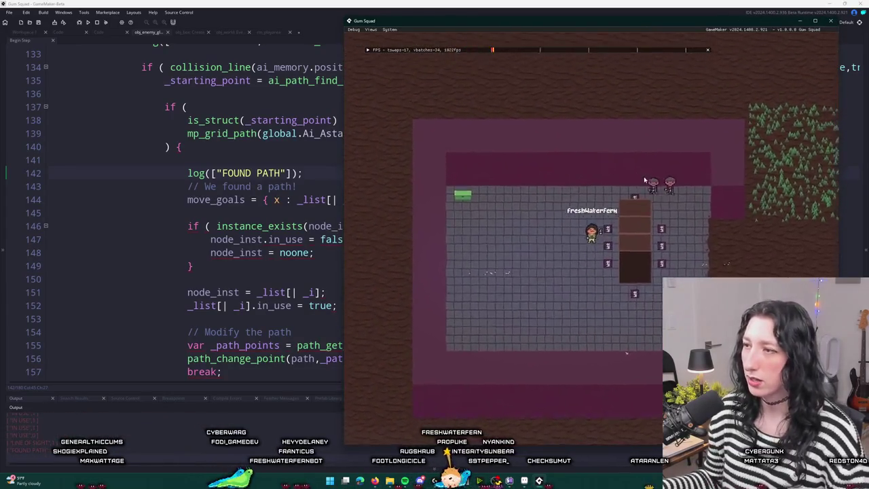
key(Tab)
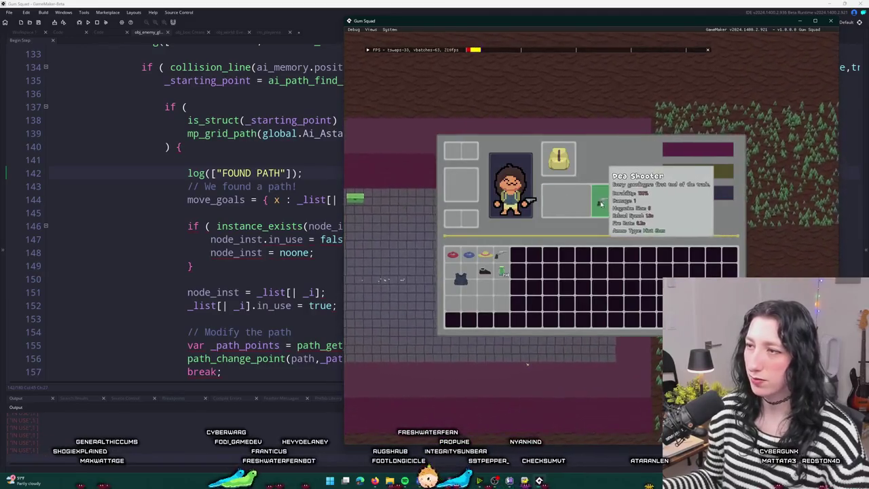
key(Tab)
key(w)
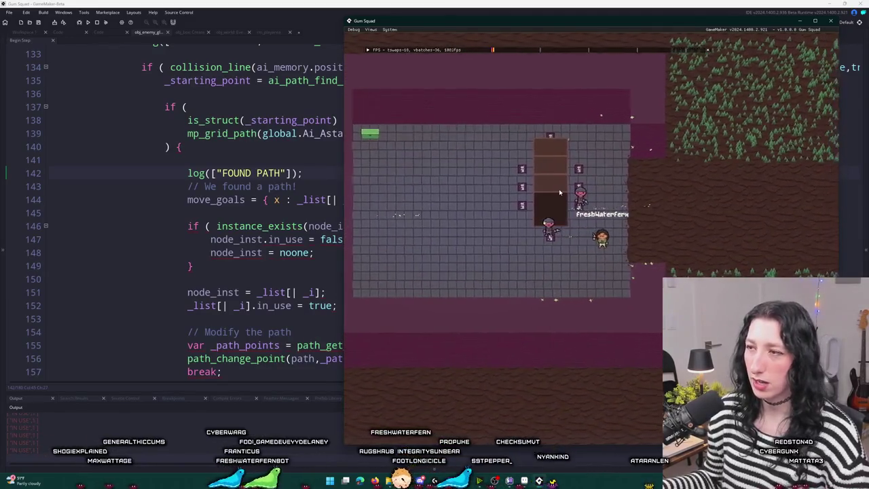
key(d)
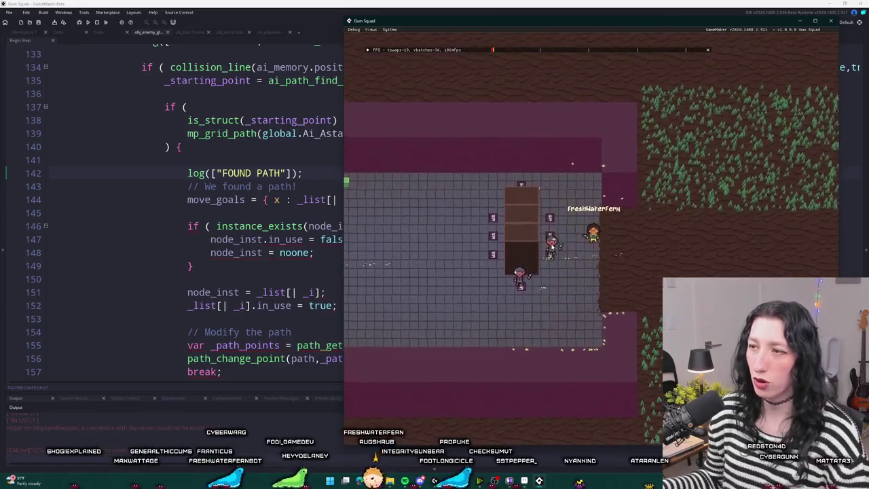
drag(302, 172, 45, 173)
scroll(122, 181, up, 1)
scroll(122, 182, up, 1)
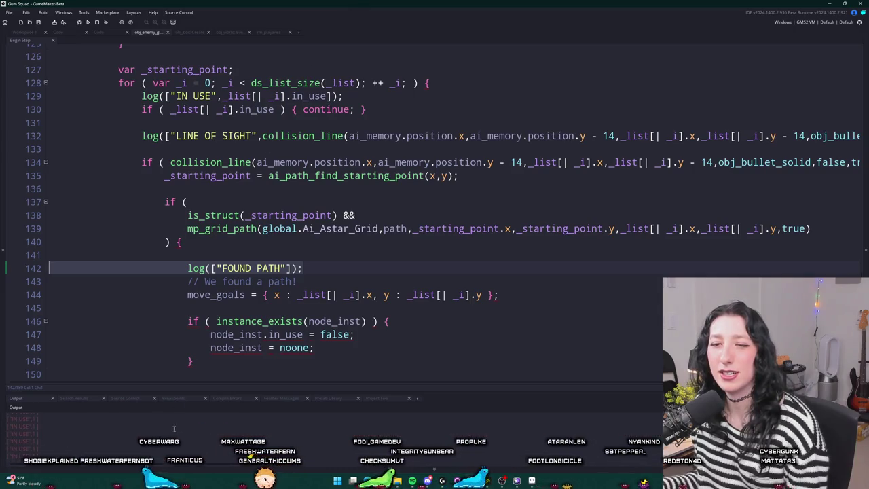
click(329, 273)
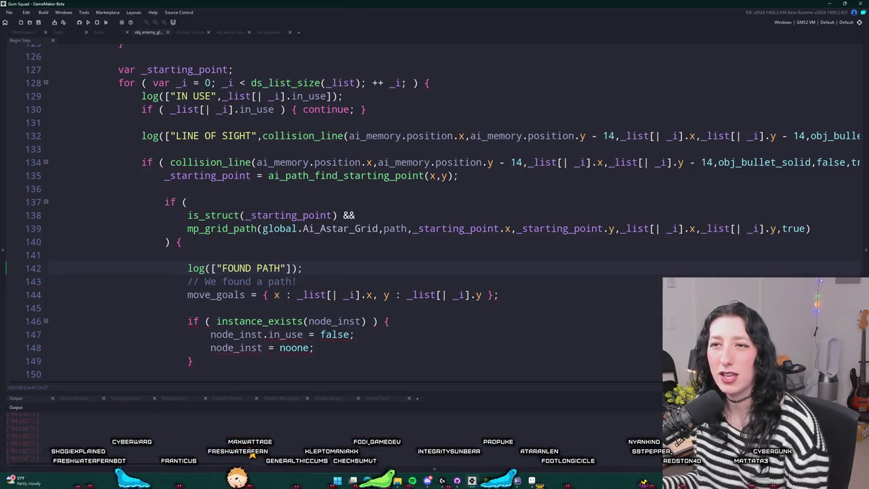
scroll(370, 110, up, 1)
scroll(278, 210, down, 1)
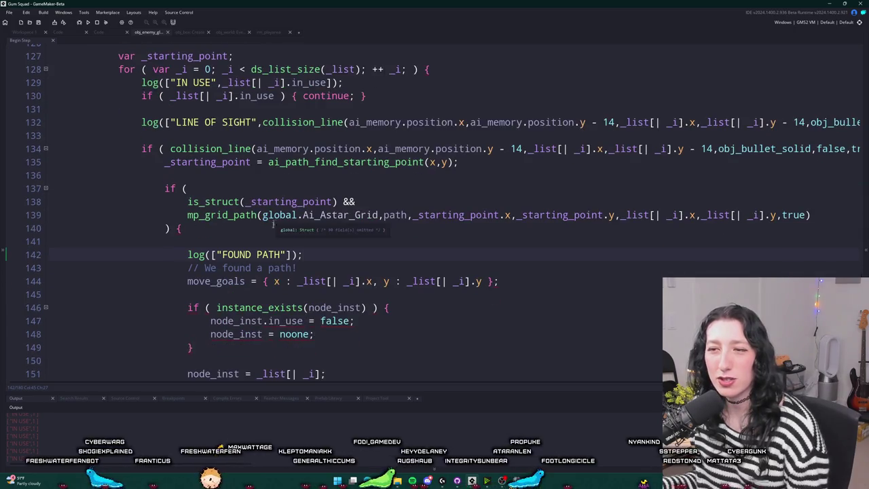
double_click(351, 307)
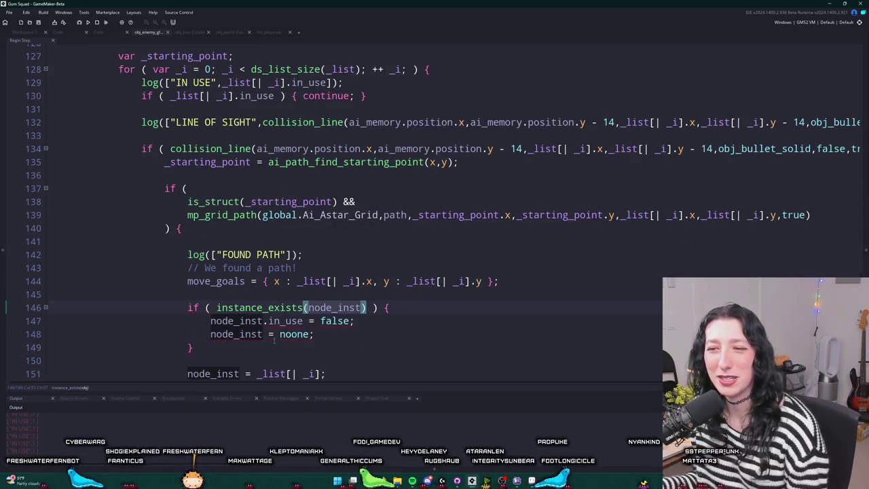
scroll(274, 341, down, 1)
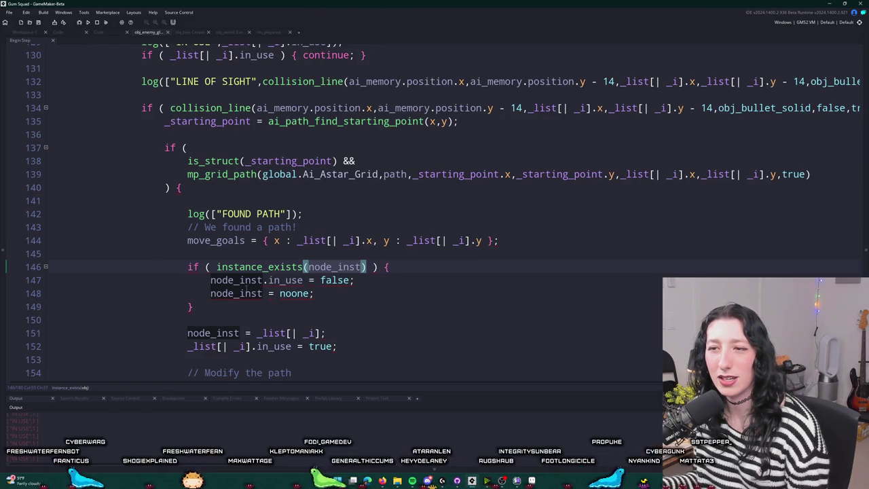
double_click(285, 280)
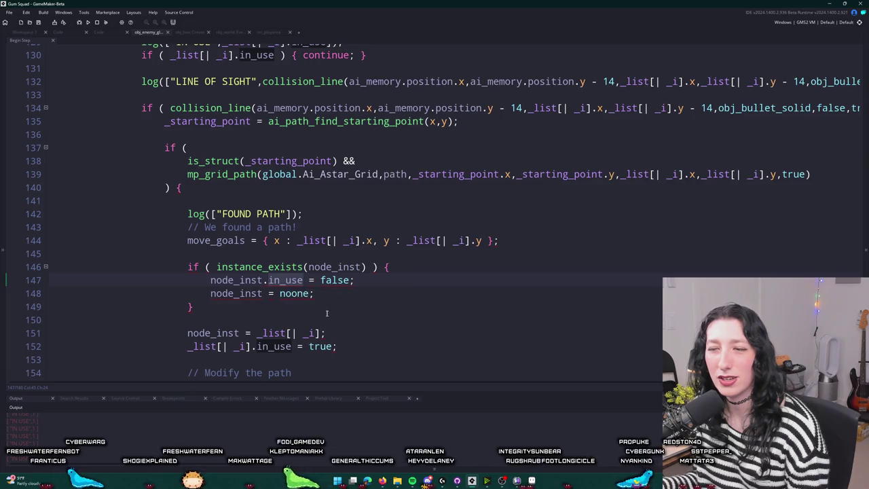
scroll(362, 280, up, 2)
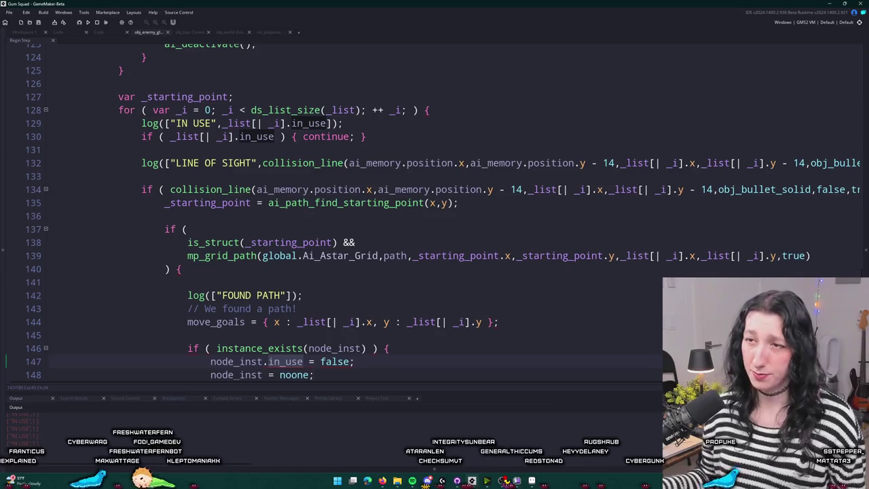
drag(346, 123, 43, 123)
Delete the IN USE, LINE OF SIGHT and FOUND PATH log lines and leftover empty lines.
key(BackSpace)
key(BackSpace)
click(116, 153)
drag(115, 153, 145, 161)
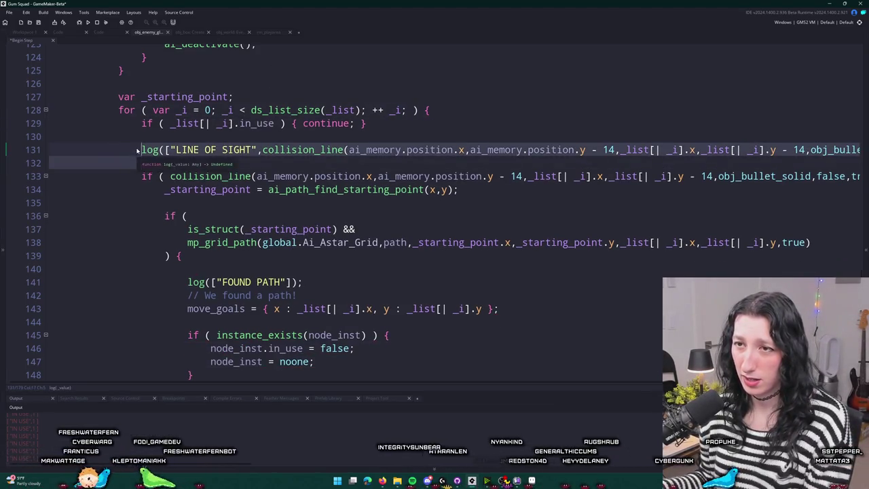
key(BackSpace)
key(BackSpace)
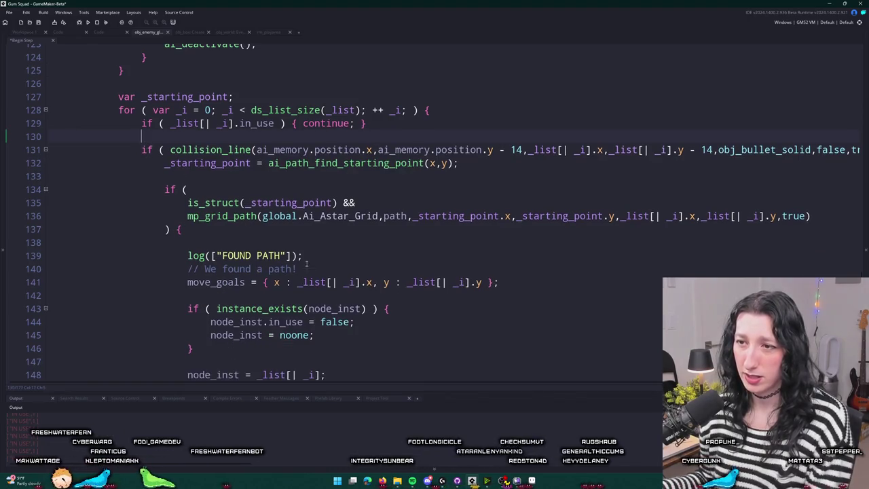
drag(307, 261, 5, 261)
key(BackSpace)
key(BackSpace)
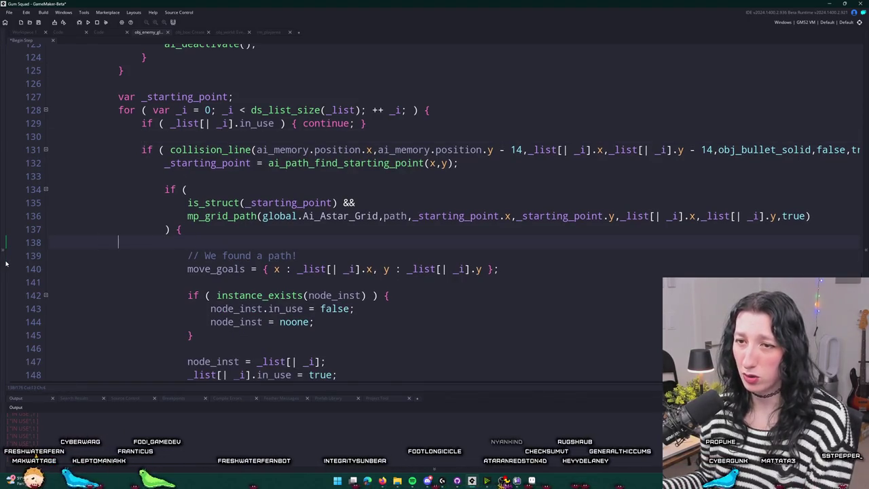
key(BackSpace)
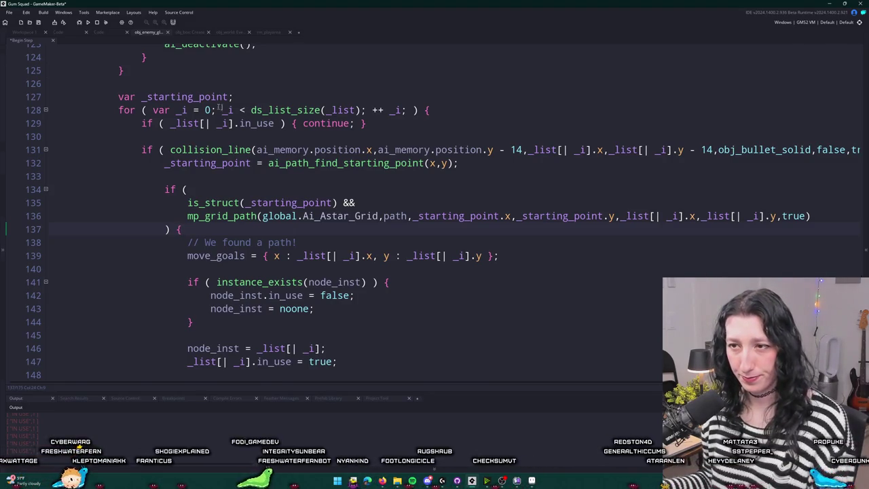
Review the _list uses in the loop and place the caret after the ds_list_create line.
click(465, 163)
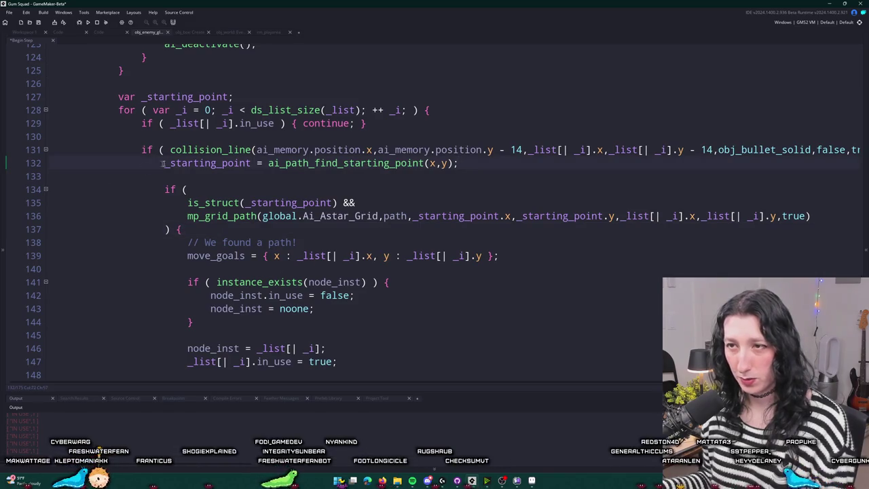
click(189, 124)
scroll(344, 60, up, 1)
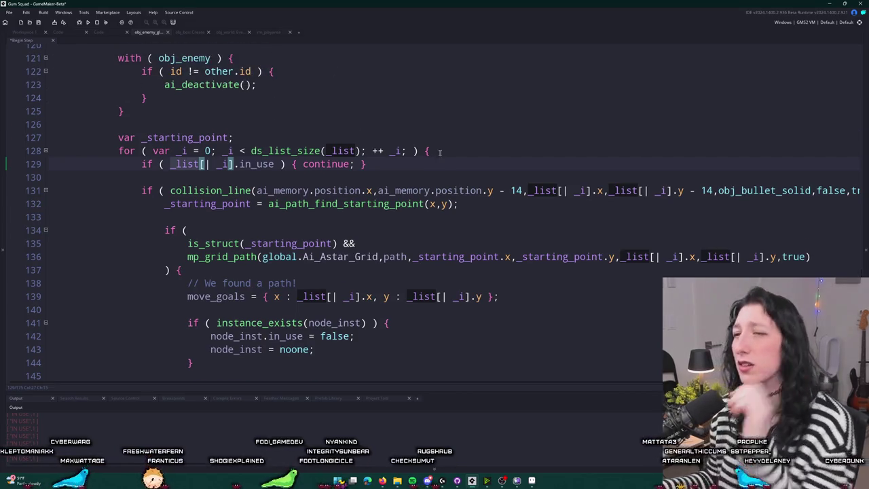
click(440, 152)
key(BackSpace)
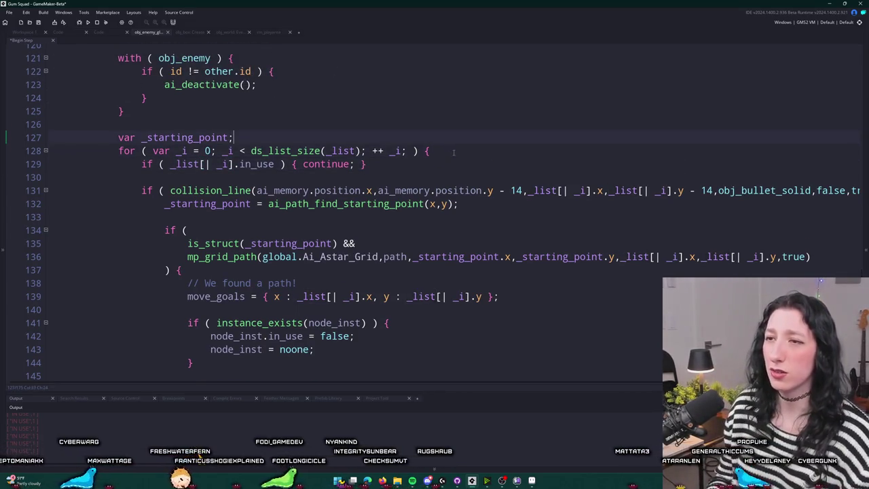
key(Return)
key(BackSpace)
scroll(268, 125, up, 3)
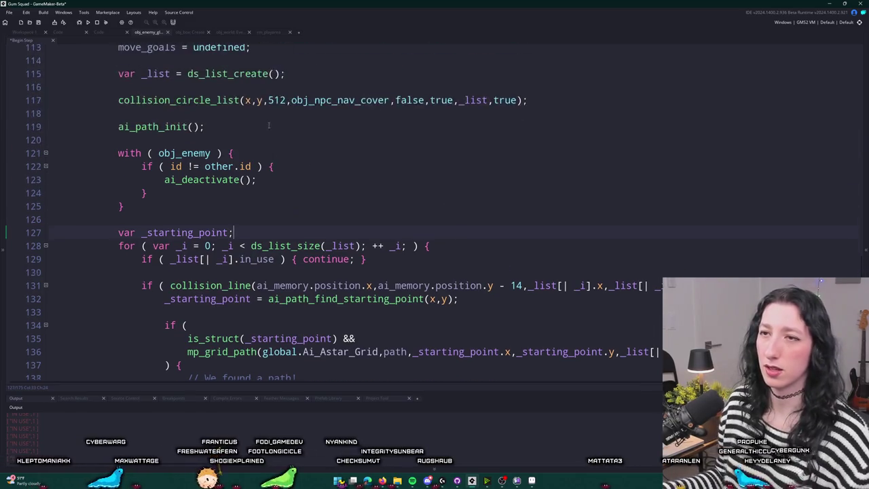
scroll(268, 125, up, 2)
click(308, 133)
scroll(533, 149, down, 1)
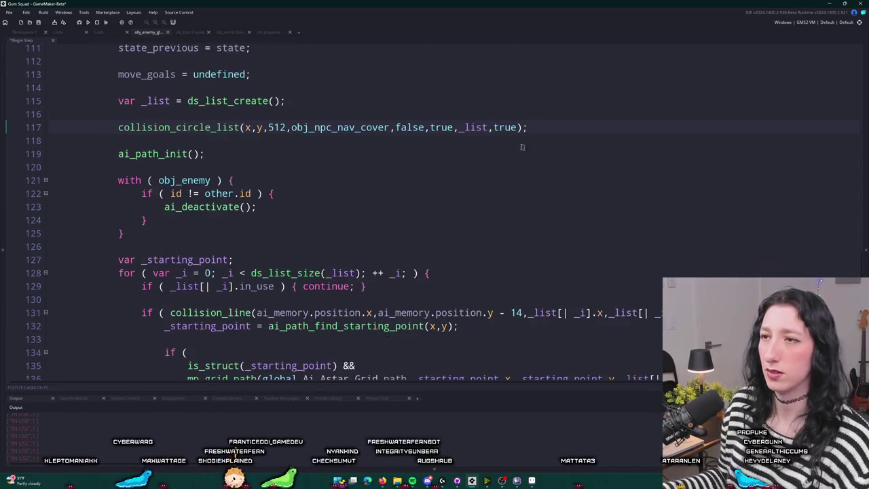
Open a new line 117 after ds_list_create() and type log(ds_list_print(, correcting typos along the way.
key(Return)
key(Return)
text(og)
key(BackSpace)
key(BackSpace)
key(BackSpace)
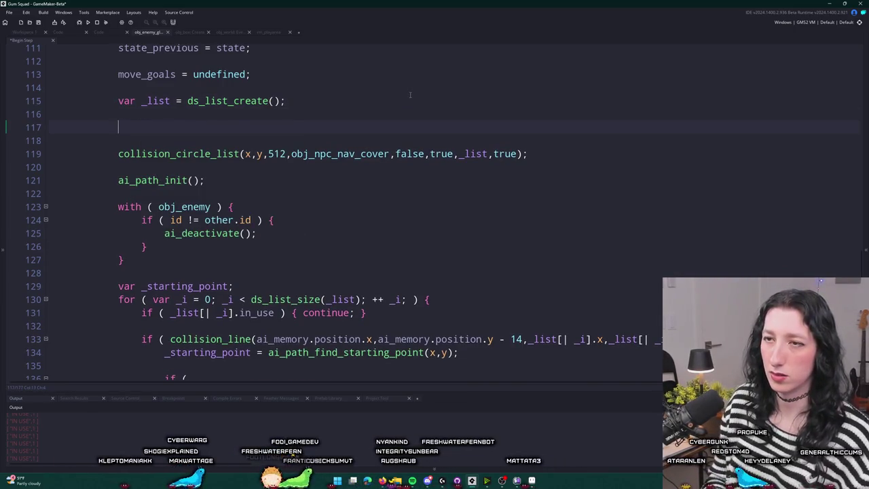
text(log([)
key(BackSpace)
text(_list)
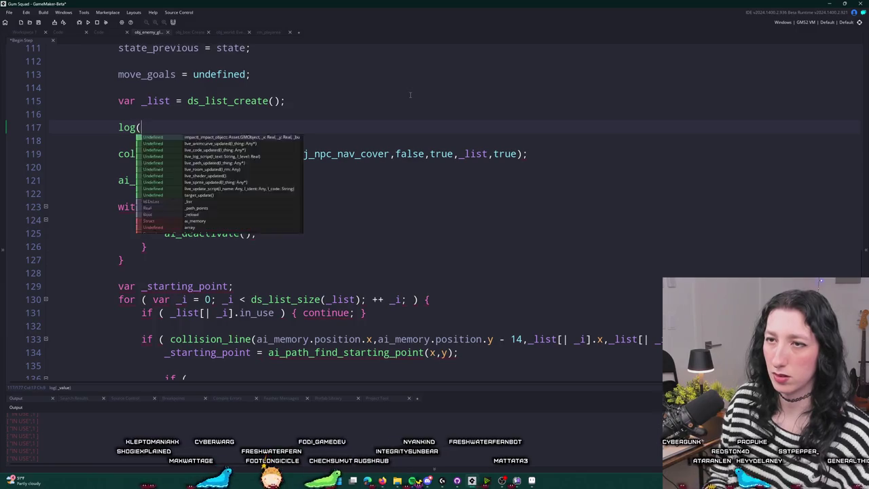
key(BackSpace)
key(BackSpace)
key(BackSpace)
key(BackSpace)
text(ds_linst)
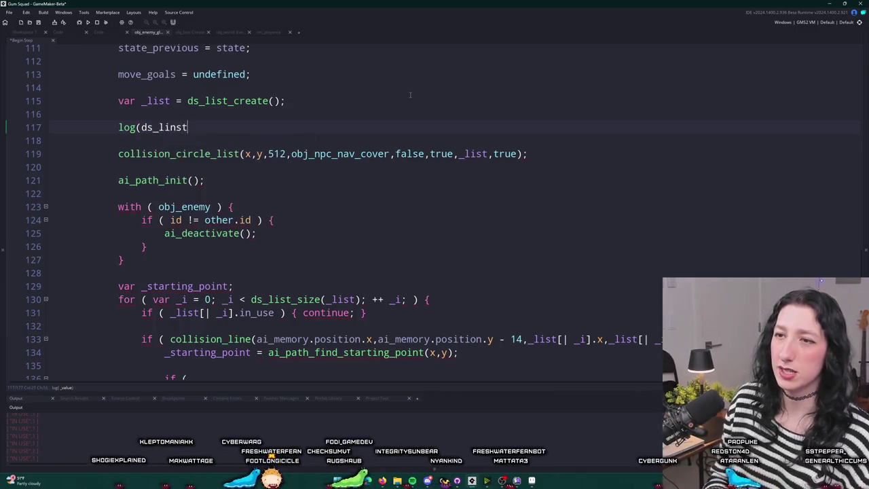
key(BackSpace)
key(BackSpace)
key(BackSpace)
text(st_print()
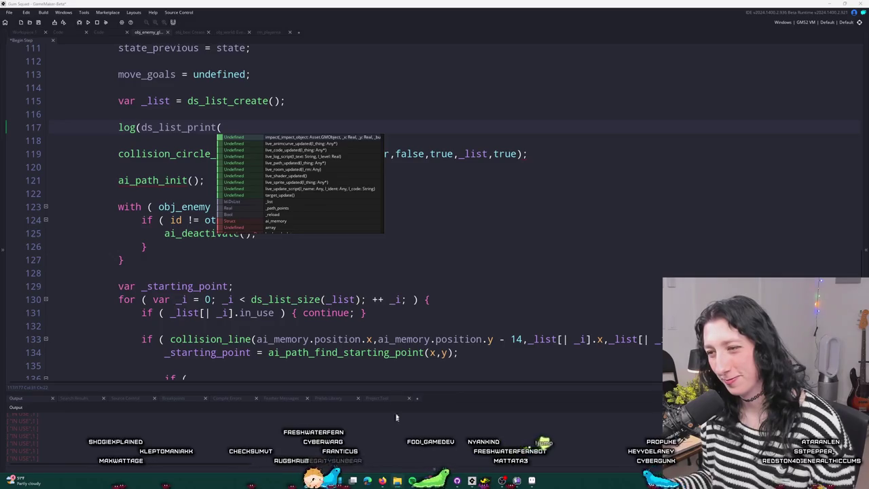
Browse in File Explorer to C:\GitHub\BringMeHope_Game\Bring Me Hope\scripts.
click(398, 481)
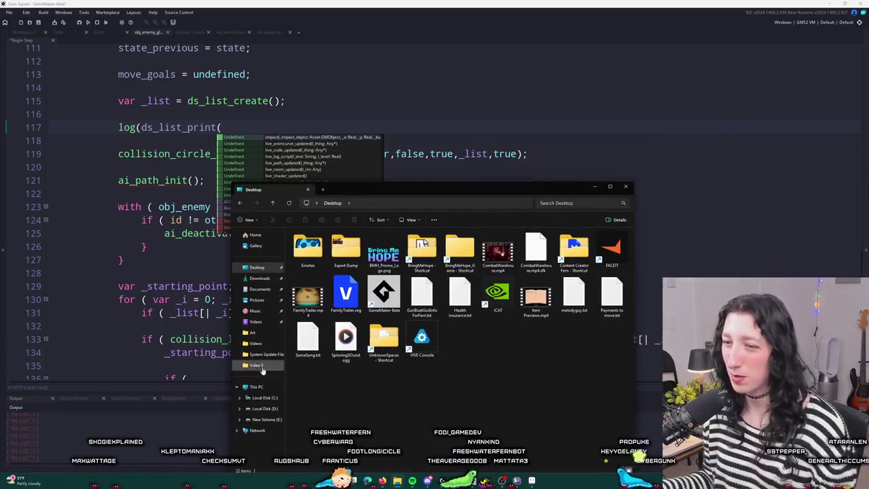
click(265, 398)
drag(337, 189, 337, 88)
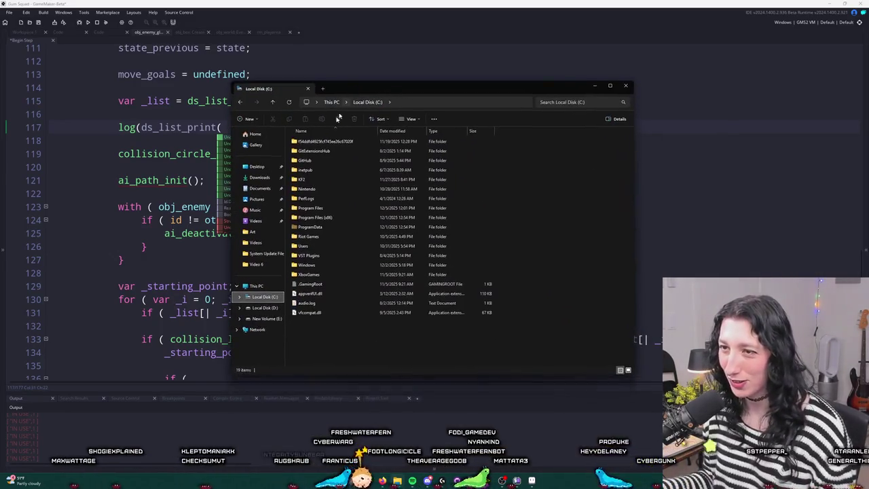
double_click(313, 161)
double_click(316, 172)
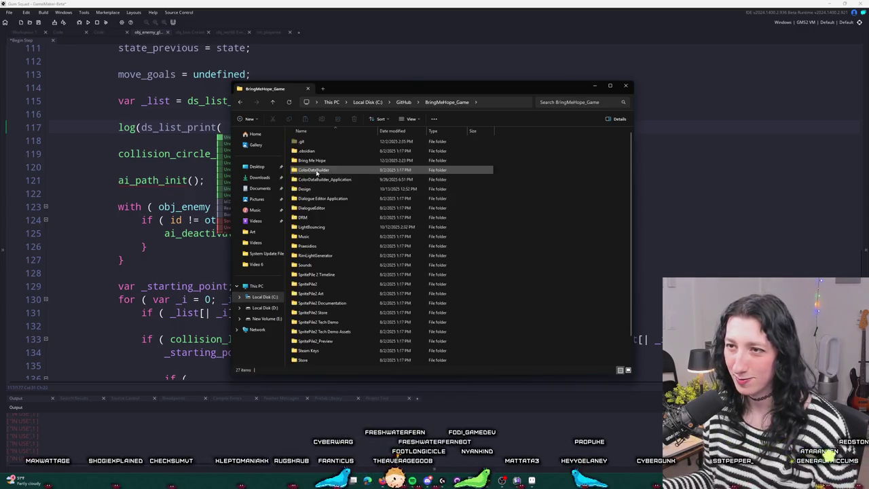
double_click(331, 162)
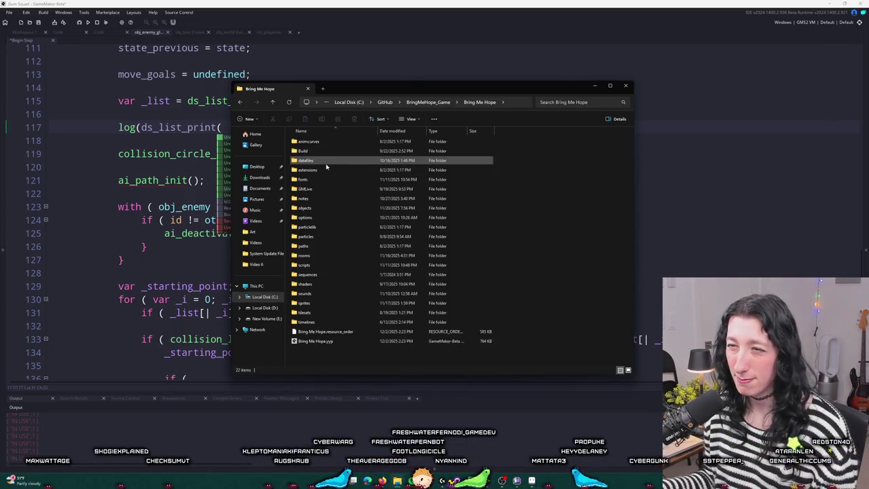
double_click(309, 265)
click(309, 208)
scroll(441, 258, down, 10)
Search the scripts folder for _extension and open gml_extension.gml in Notepad++.
click(580, 103)
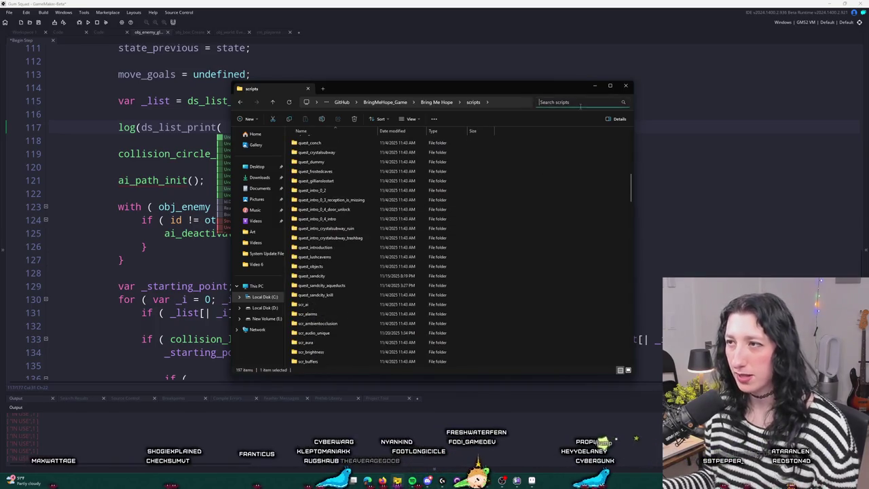
text(gml_extension)
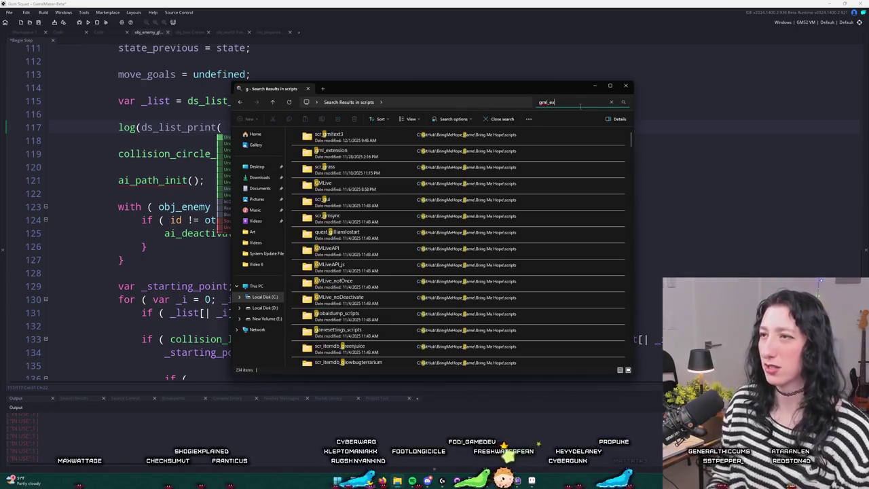
key(Return)
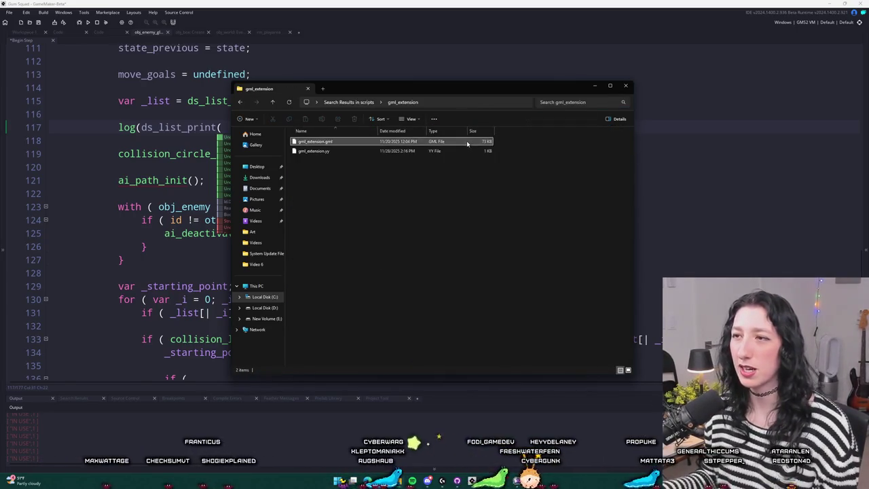
right_click(467, 144)
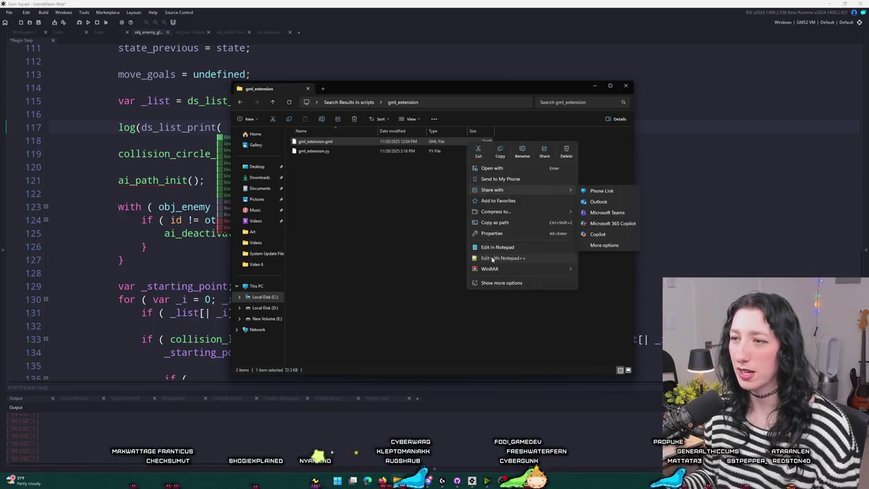
click(520, 251)
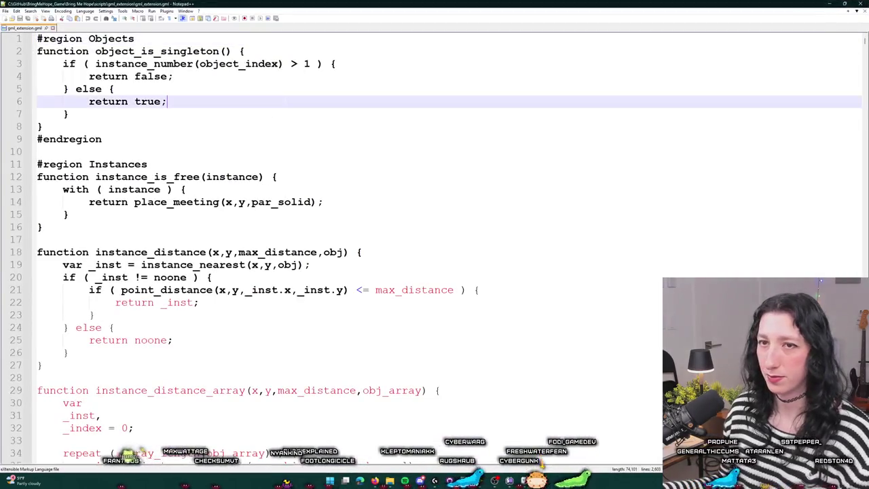
Find ds_list_print in gml_extension.gml, copy its lines 381–393, and close Notepad++.
key(ctrl+f)
text(ds_list_print)
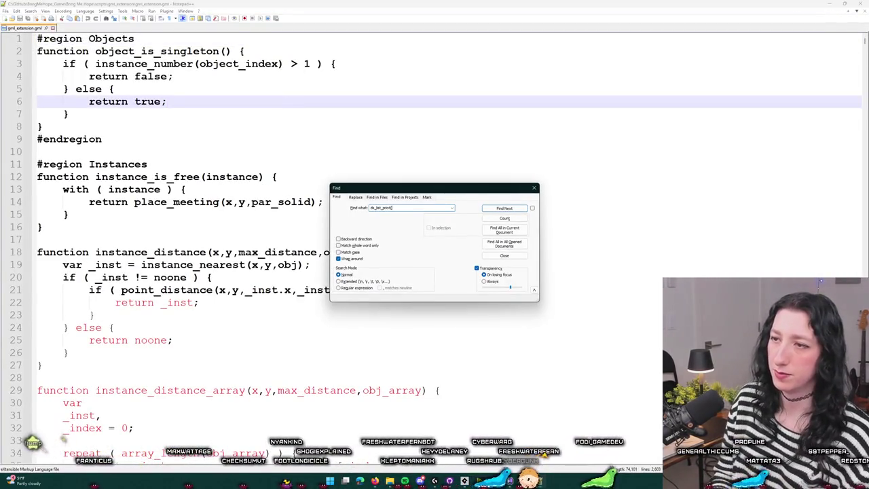
key(Return)
scroll(339, 272, down, 1)
mouse_move(42, 352)
mouse_down()
mouse_move(38, 214)
mouse_move(25, 209)
mouse_up()
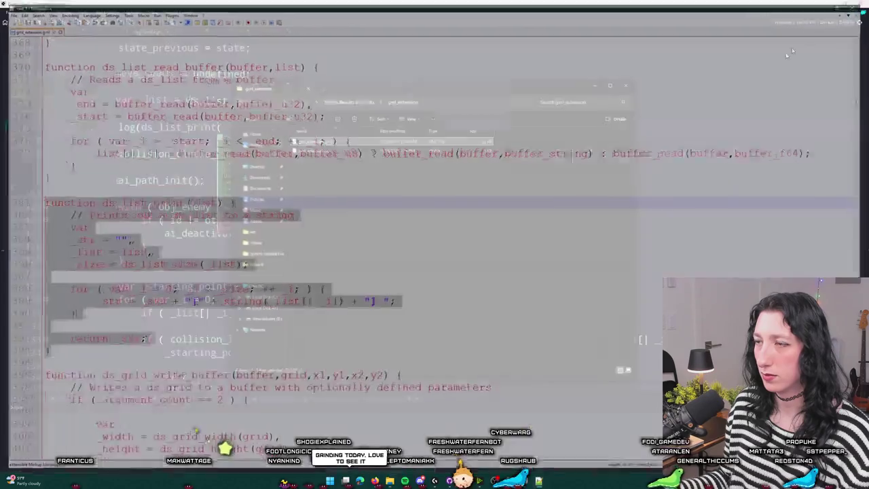
click(861, 4)
click(472, 481)
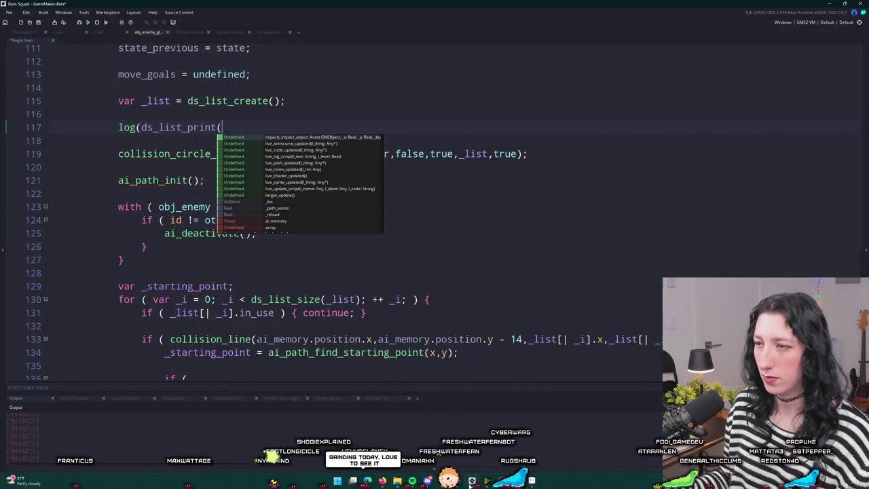
Paste the ds_list_print function after line 52 of scr_helpful, then return to the Begin Step tab.
click(406, 299)
key(ctrl+t)
text(scr_)
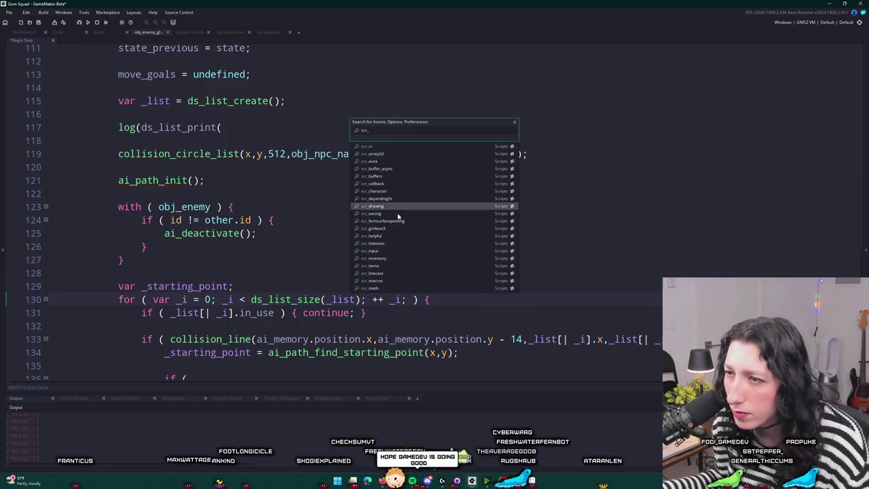
click(403, 236)
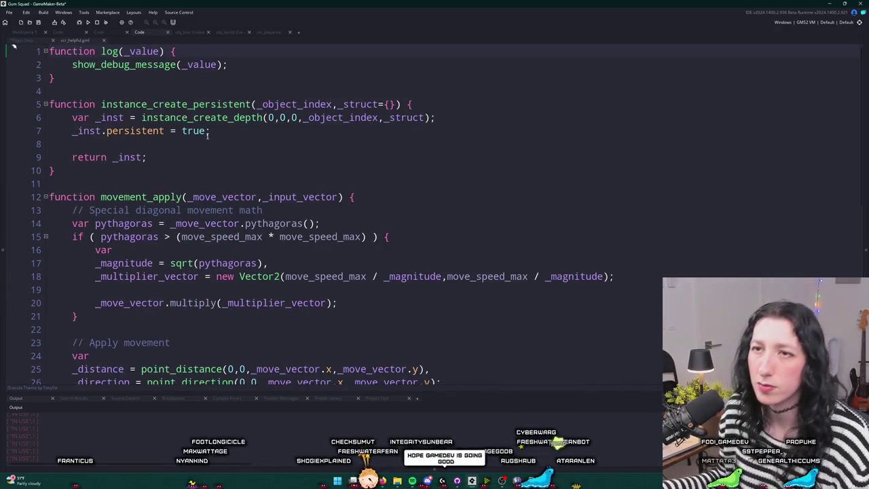
key(ctrl+a)
click(197, 363)
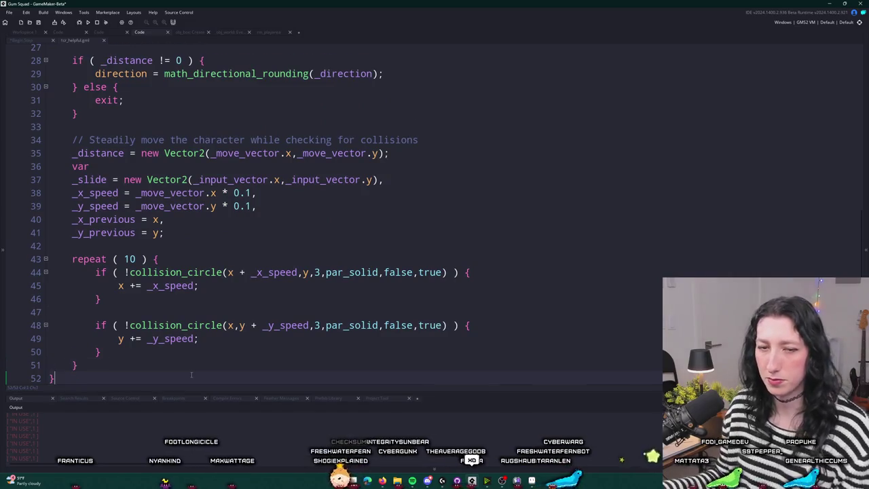
key(ctrl+v)
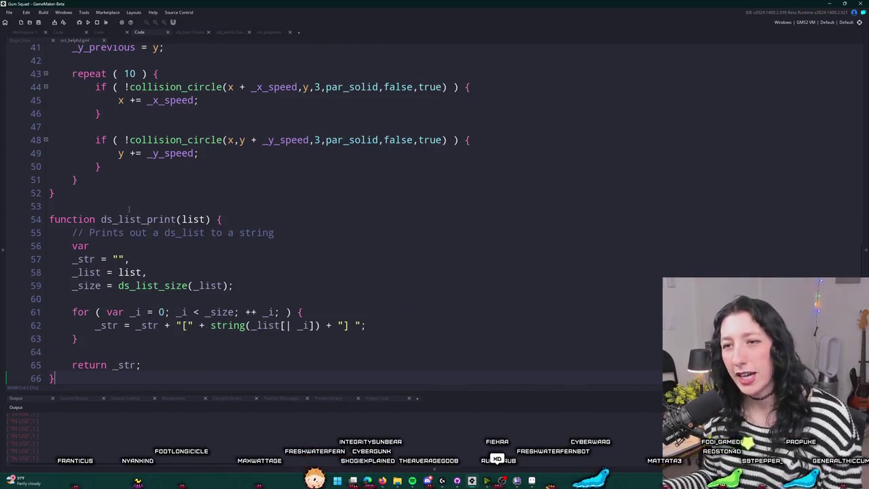
click(13, 217)
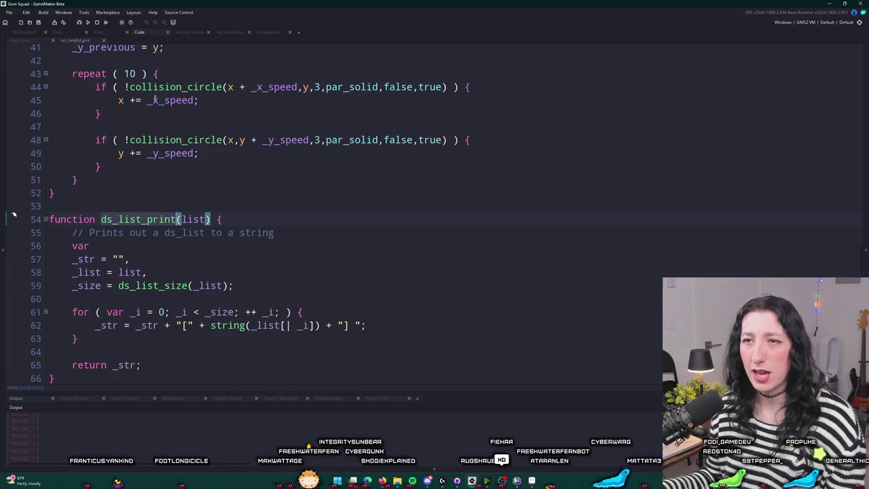
click(79, 40)
scroll(178, 271, down, 2)
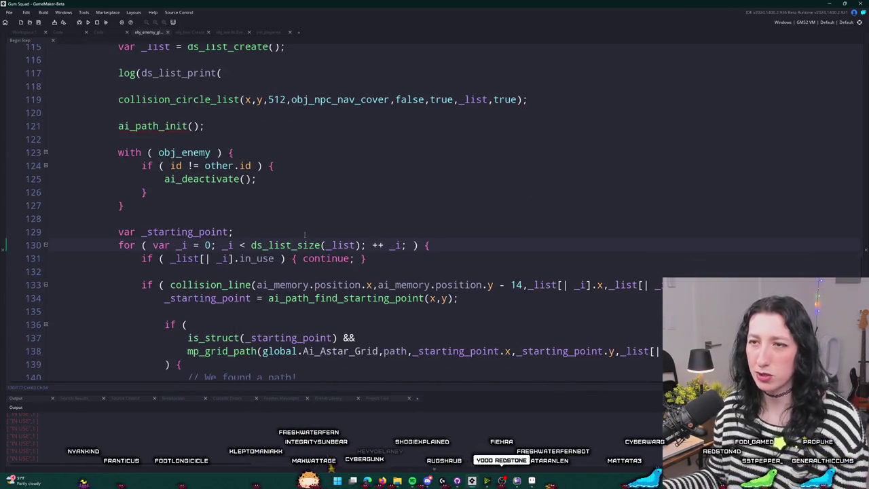
Finish log(ds_list_print(_list)) on line 117, make ds_list_print print each .in_use, and run.
scroll(244, 114, up, 2)
click(244, 115)
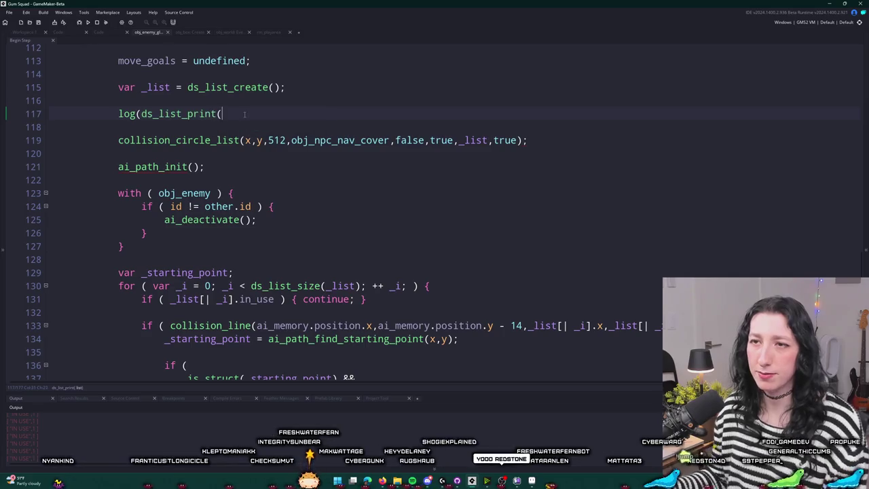
text(_list));)
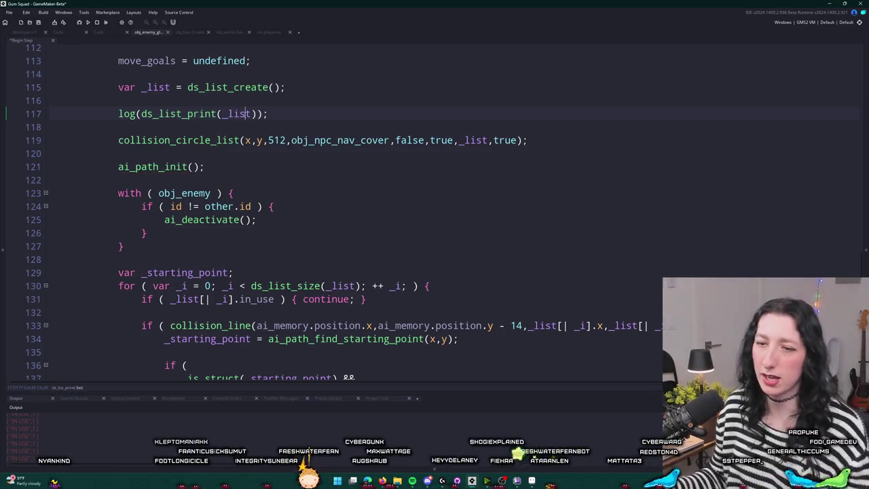
mouse_move(179, 110)
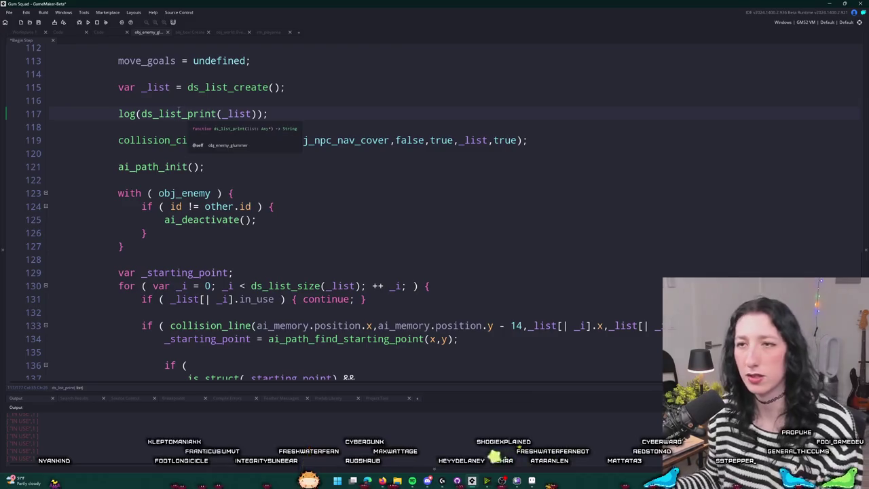
middle_click(150, 113)
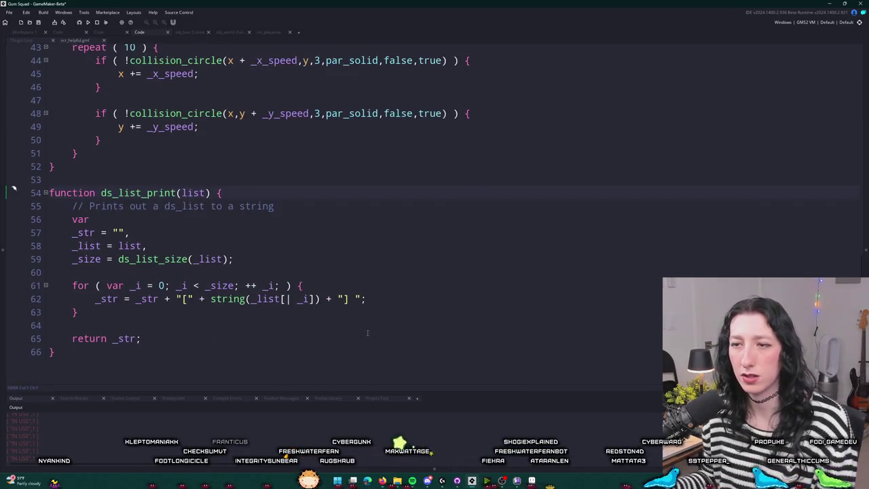
click(133, 233)
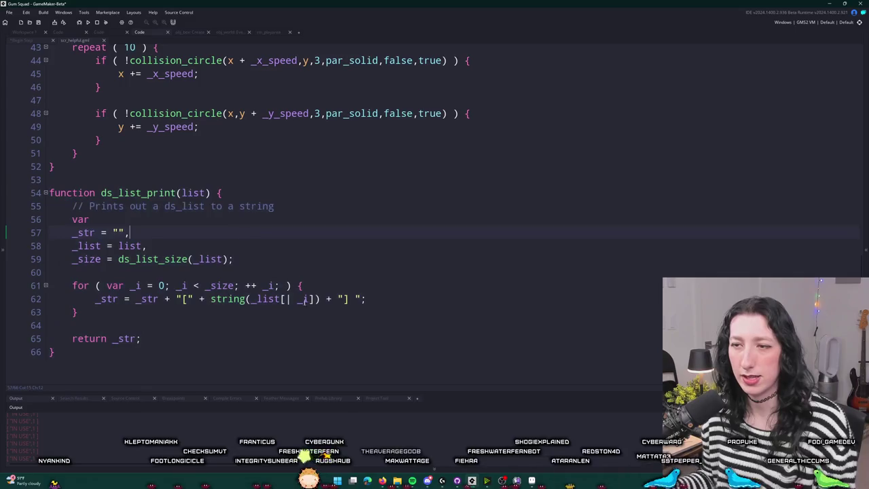
text(.inus)
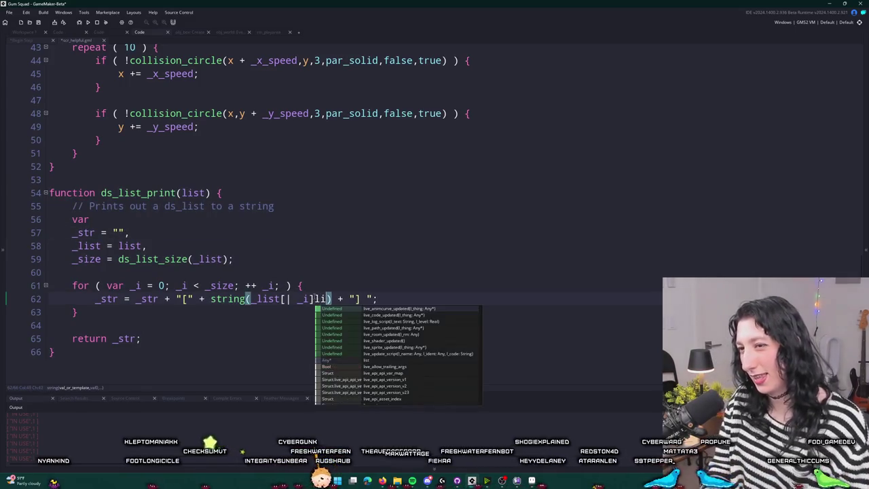
key(BackSpace)
key(BackSpace)
text(_use)
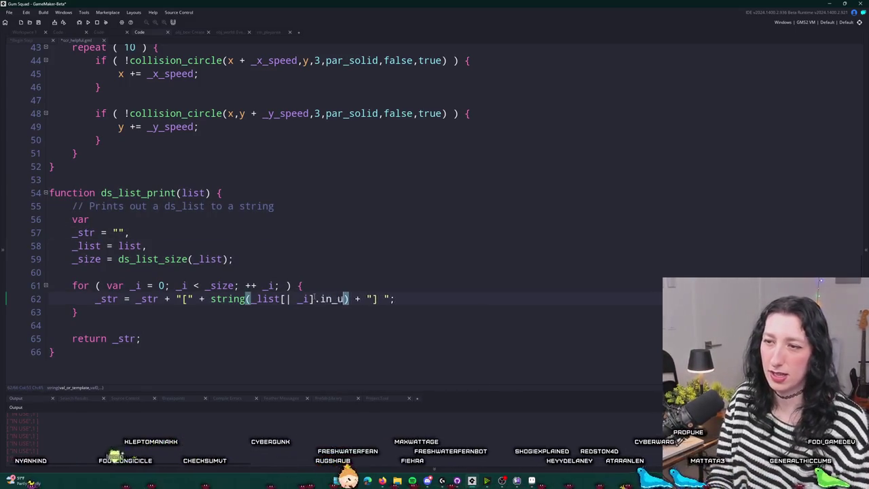
key(F5)
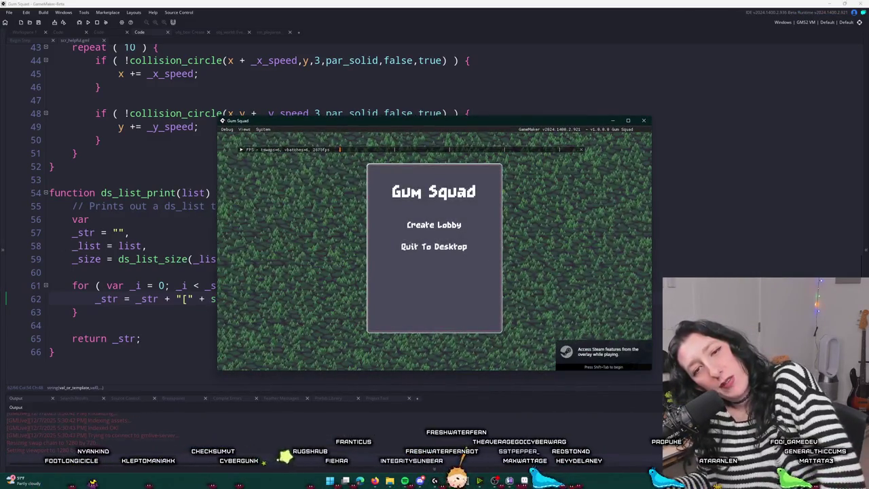
Create a lobby, walk the player around the cover room with WASD, then close the game.
click(434, 224)
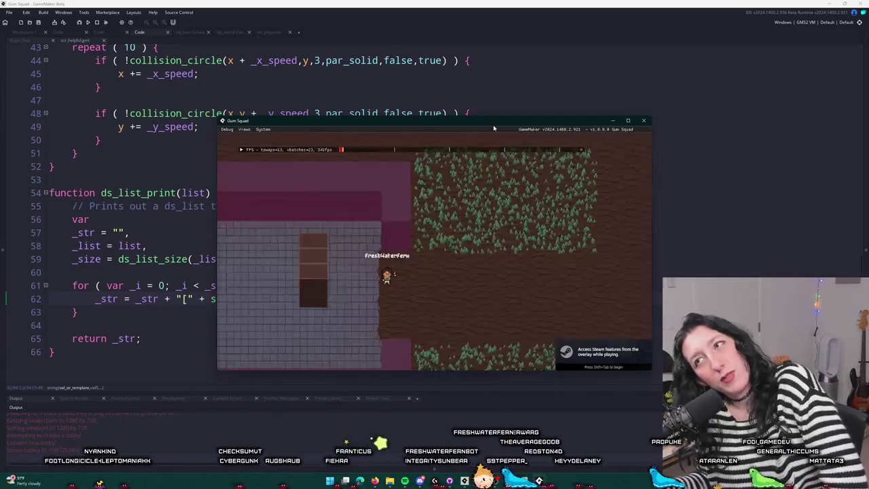
mouse_move(495, 127)
mouse_down()
mouse_move(597, 136)
mouse_move(617, 87)
mouse_up()
key(s)
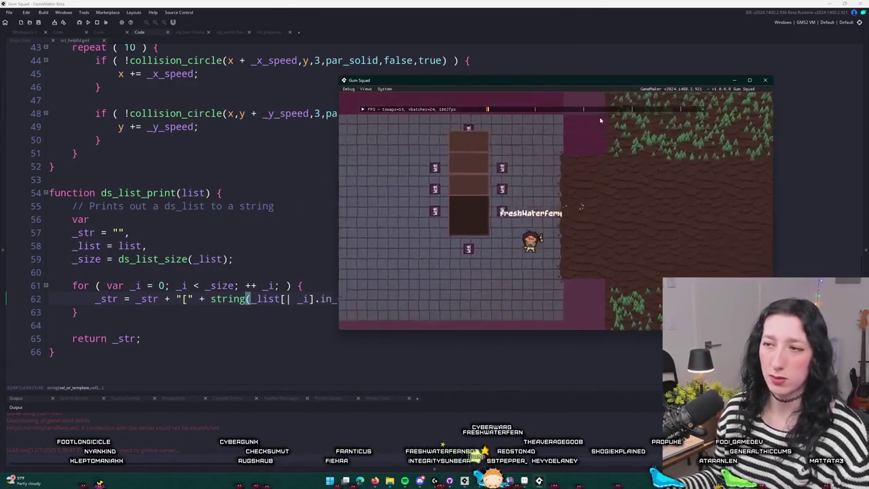
key(a)
key(d)
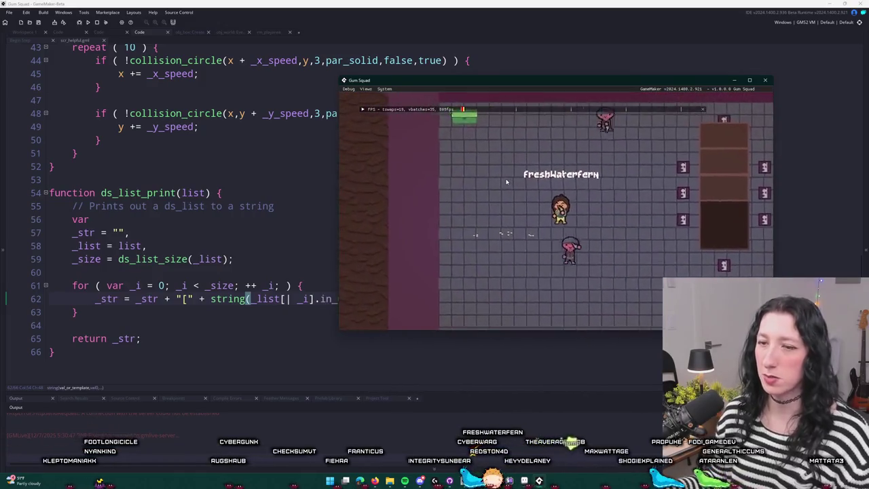
key(w)
key(d)
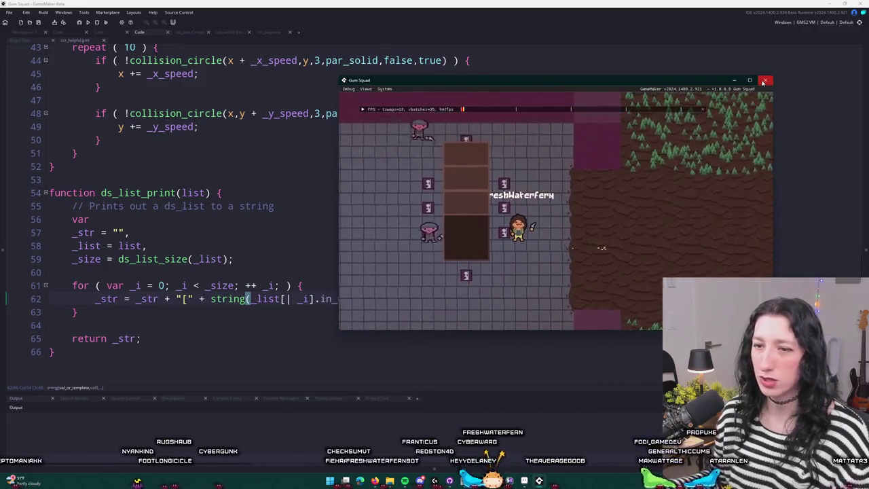
click(305, 217)
click(358, 298)
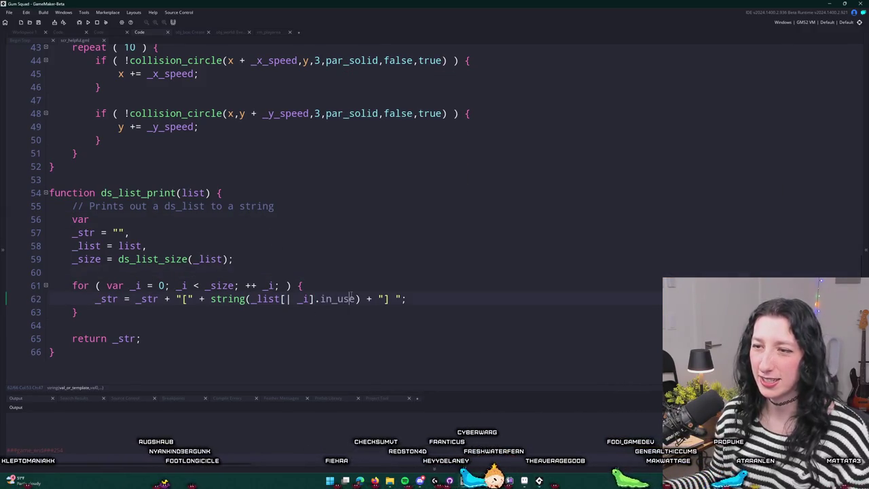
Remove .in_use from the print call and search the project for in_use.
key(BackSpace)
key(BackSpace)
key(BackSpace)
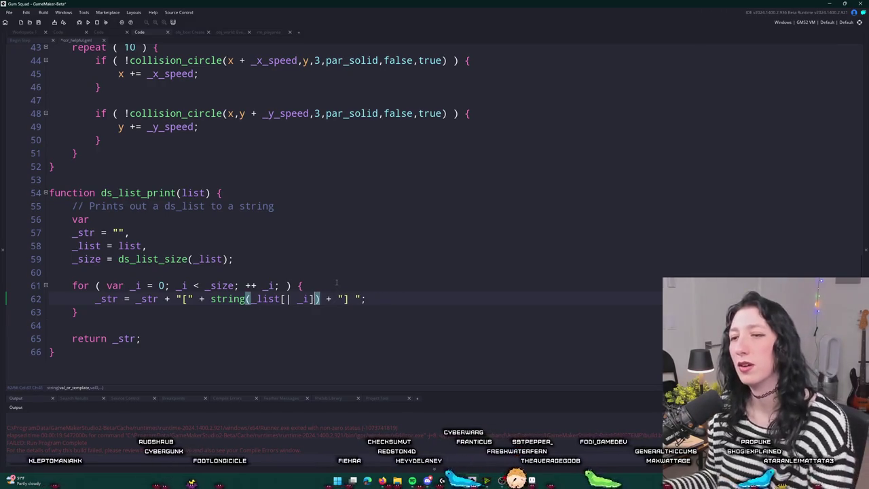
click(53, 42)
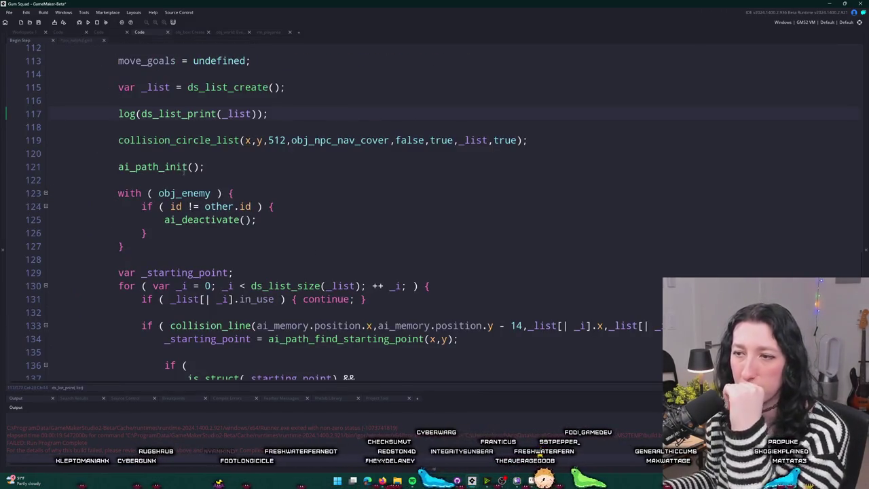
scroll(228, 195, down, 2)
double_click(262, 231)
scroll(264, 155, down, 4)
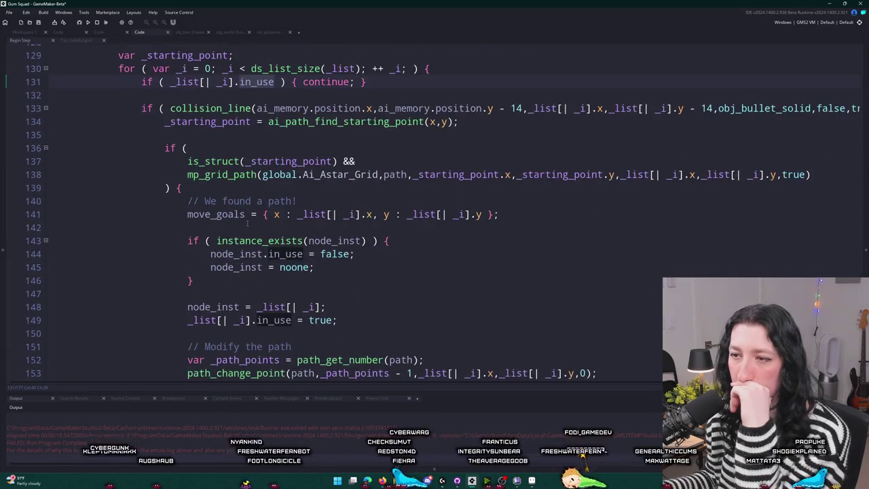
key(ctrl+shift+f)
key(Return)
click(288, 21)
Comment out the log(ds_list_print(_list)) debug line 117 with //.
scroll(301, 114, up, 3)
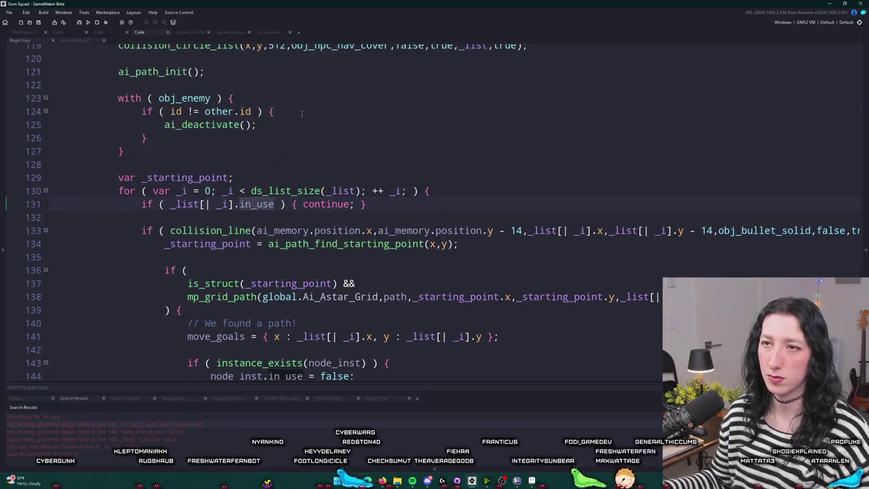
click(257, 124)
scroll(283, 105, up, 1)
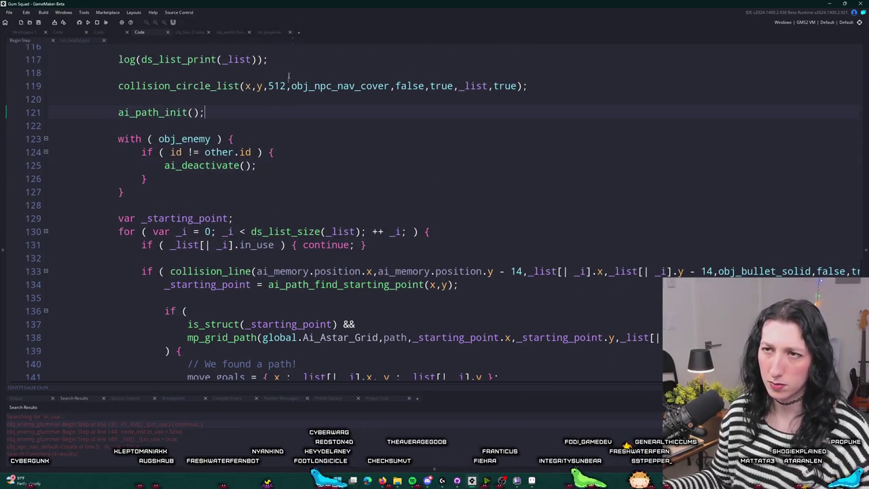
scroll(258, 84, up, 1)
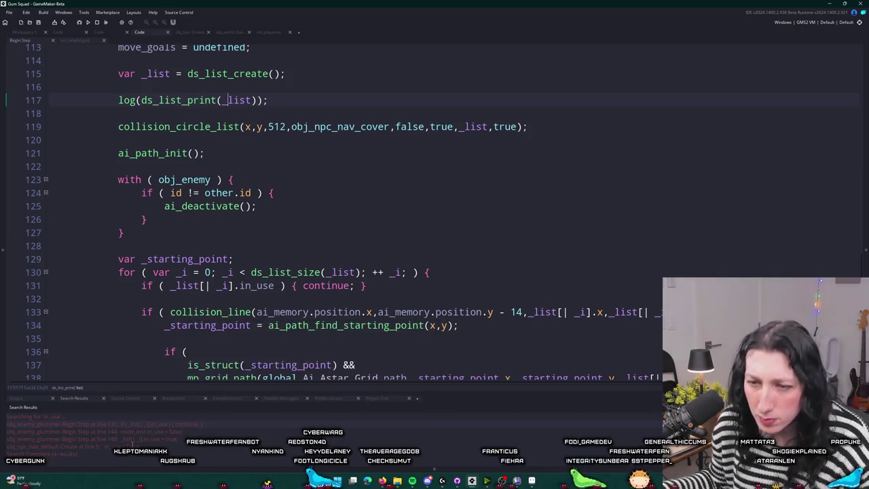
scroll(195, 142, down, 3)
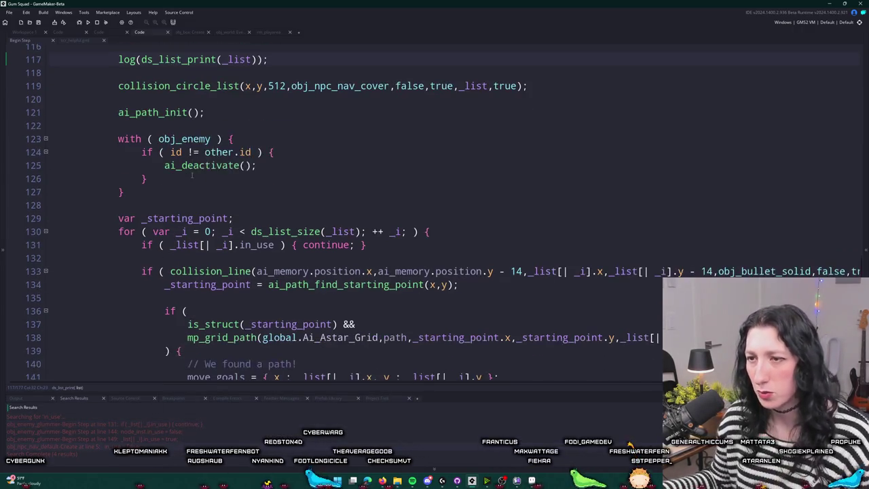
scroll(200, 93, up, 2)
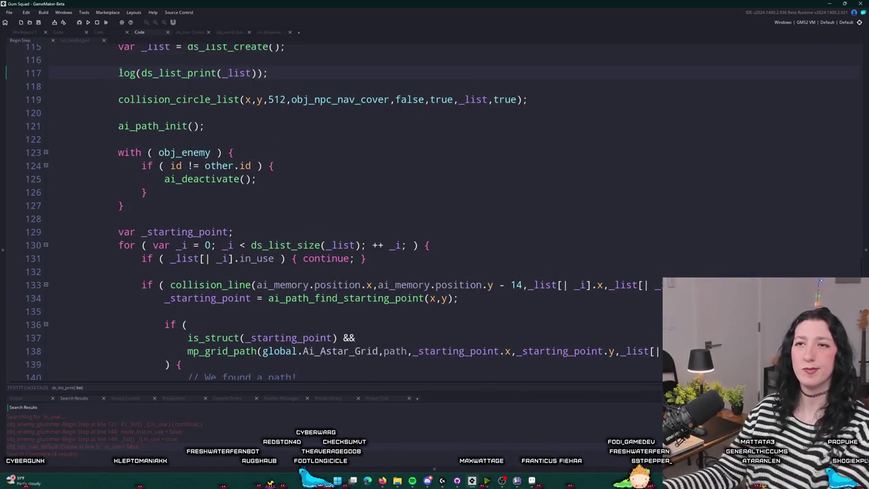
click(119, 72)
text(//)
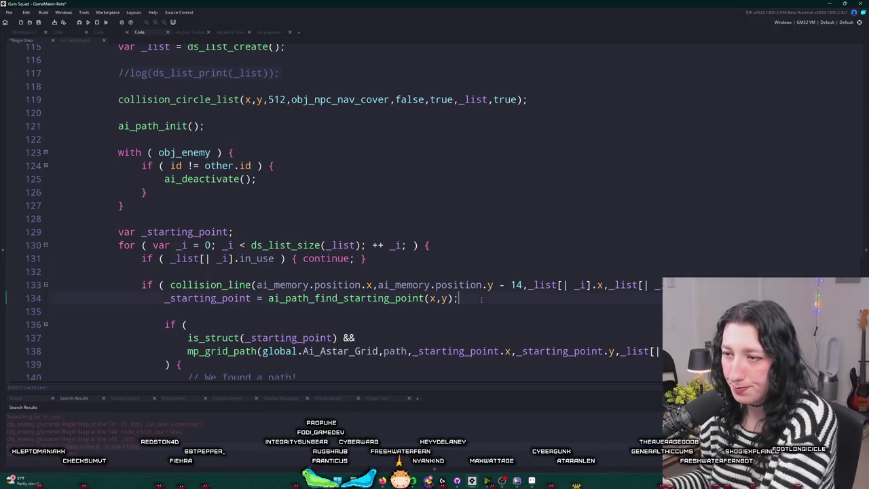
scroll(481, 299, down, 3)
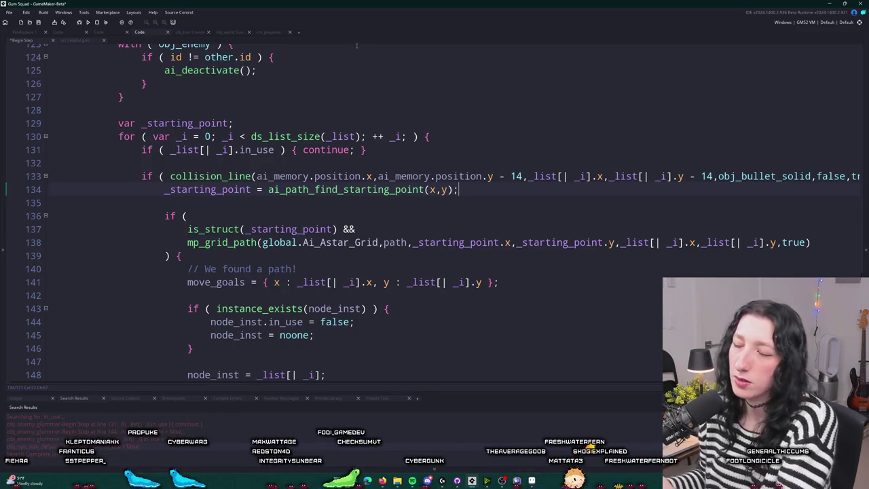
scroll(464, 194, down, 1)
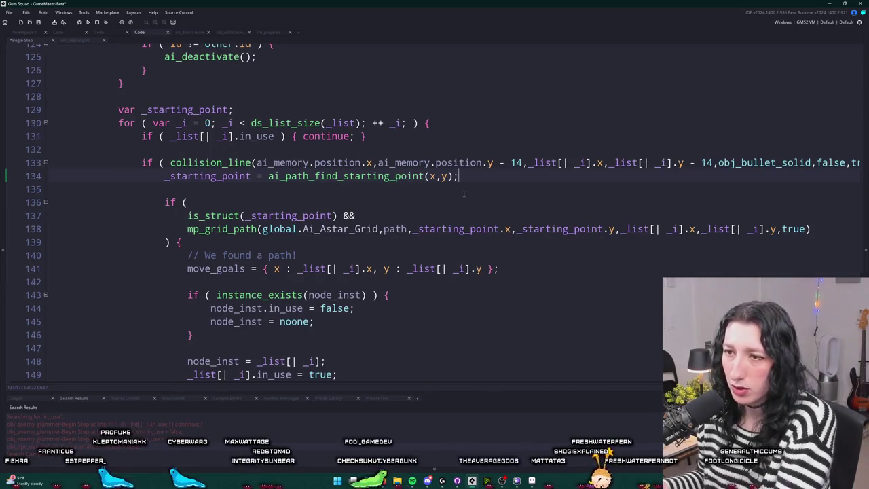
scroll(464, 194, down, 5)
scroll(320, 185, up, 5)
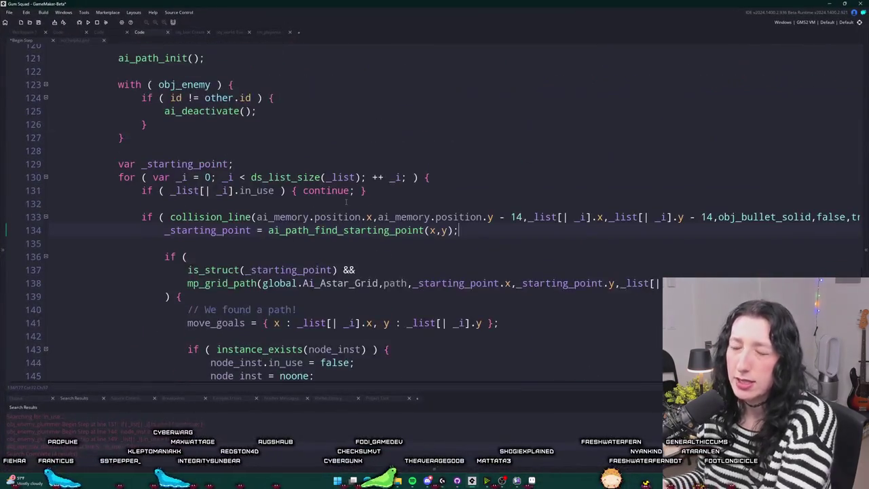
scroll(346, 202, up, 1)
scroll(272, 144, up, 4)
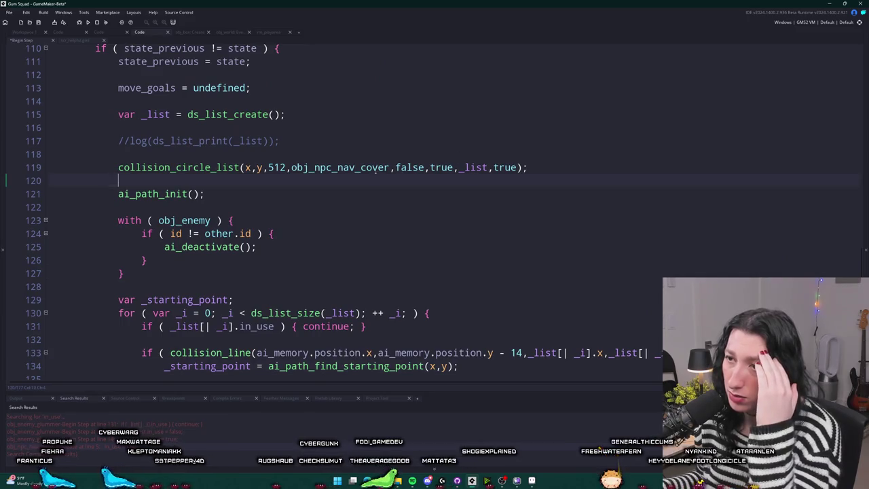
double_click(376, 169)
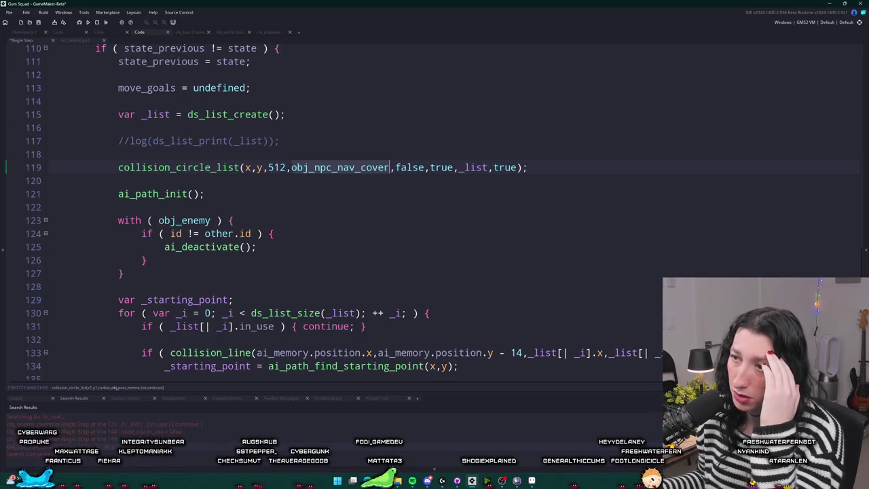
click(467, 167)
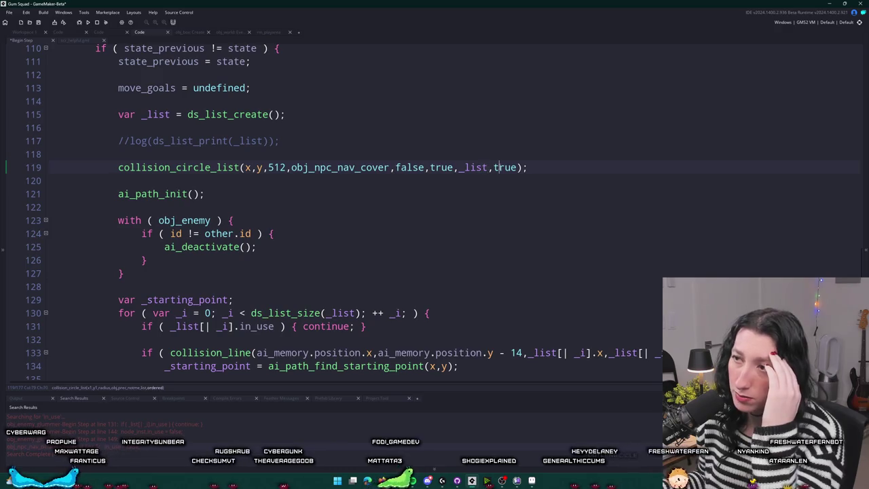
scroll(495, 167, down, 2)
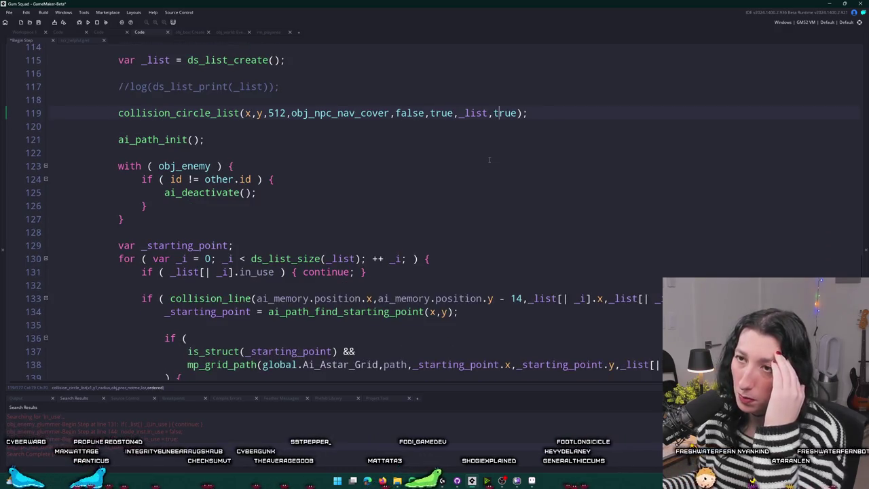
scroll(489, 159, down, 3)
scroll(497, 45, down, 1)
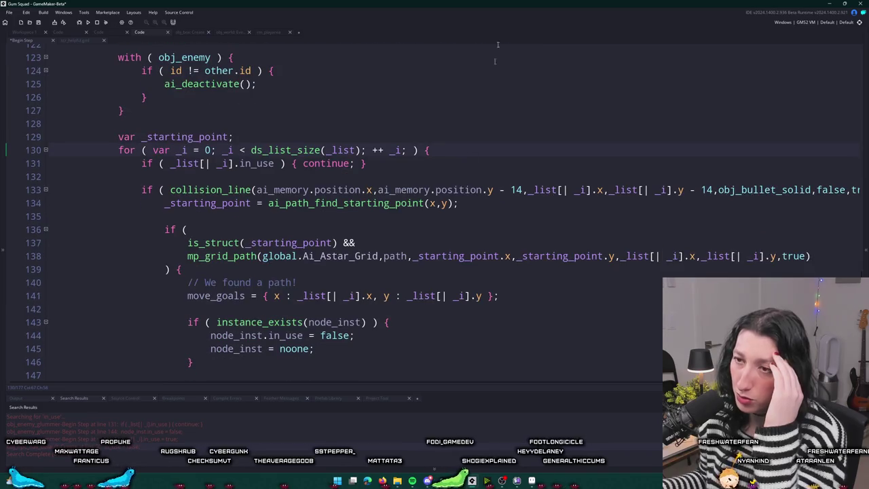
drag(143, 163, 381, 163)
click(390, 164)
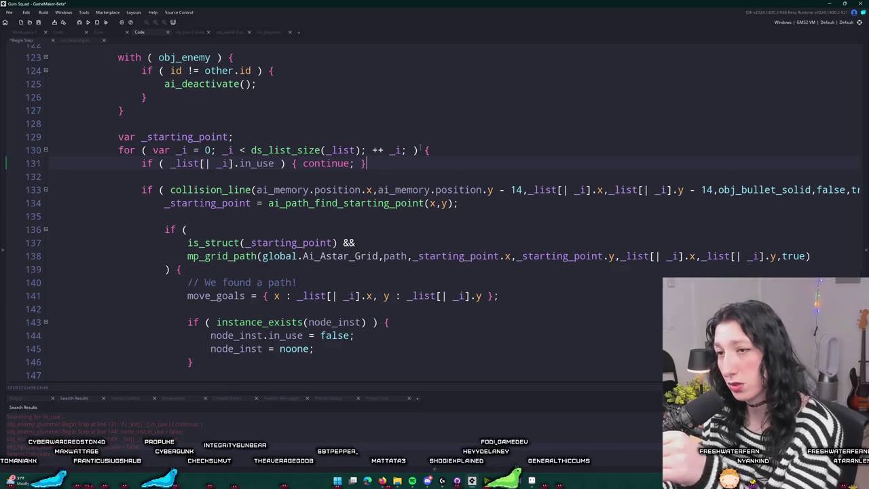
scroll(420, 147, down, 1)
mouse_move(717, 169)
scroll(763, 163, right, 2)
click(754, 163)
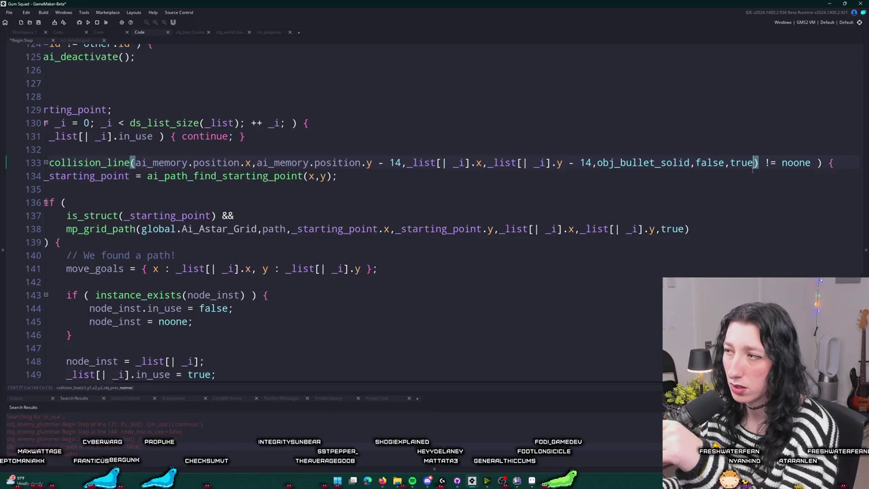
drag(403, 166, 9, 165)
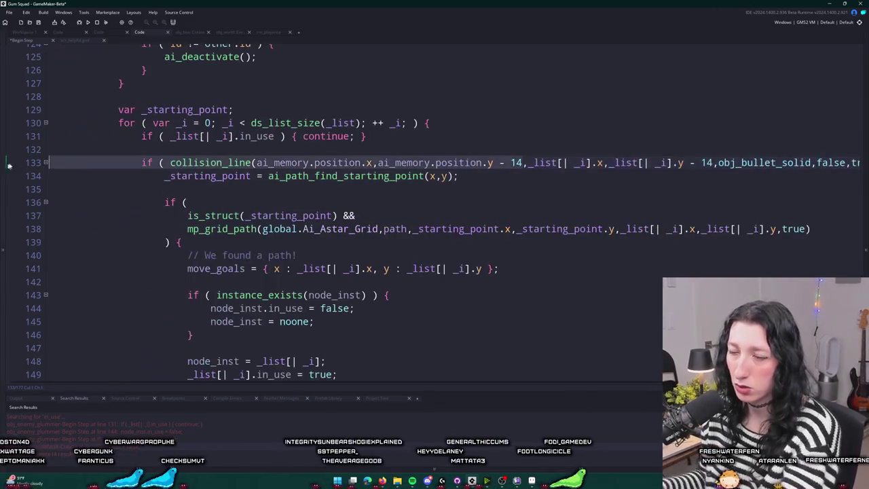
click(141, 163)
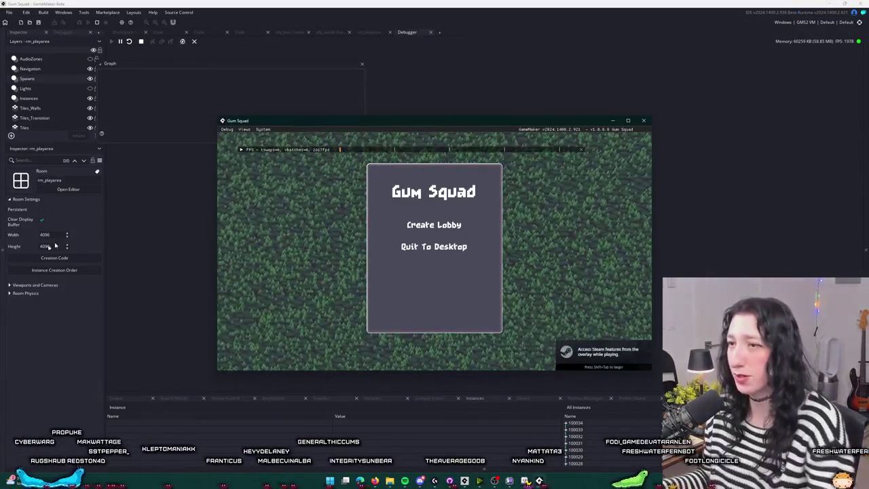
Create a lobby and walk the player left, right, up and down around the enemies.
click(434, 224)
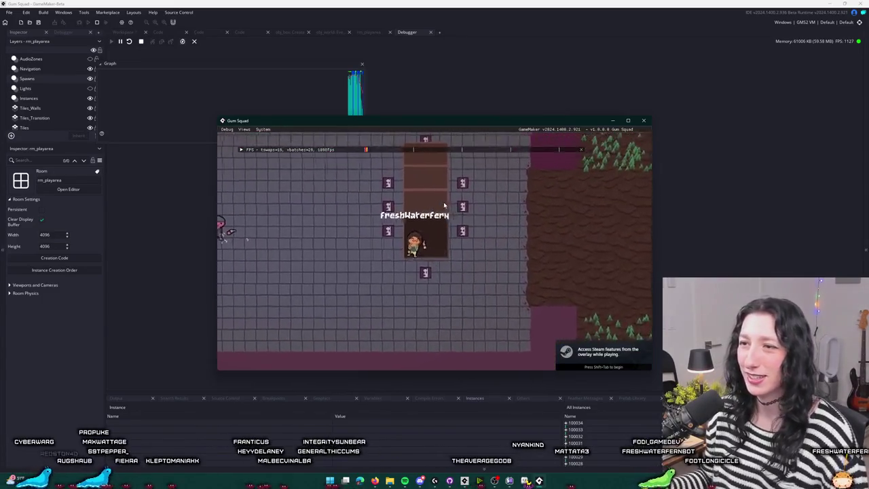
key(a)
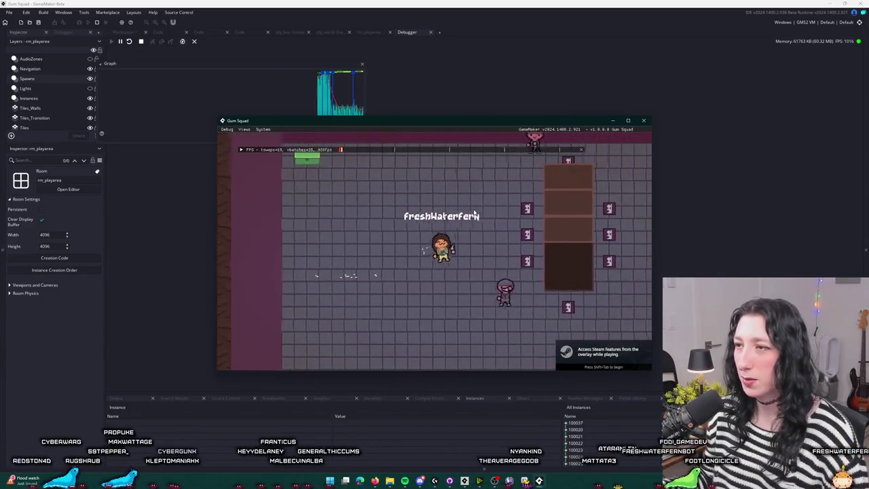
key(d)
key(a)
key(w)
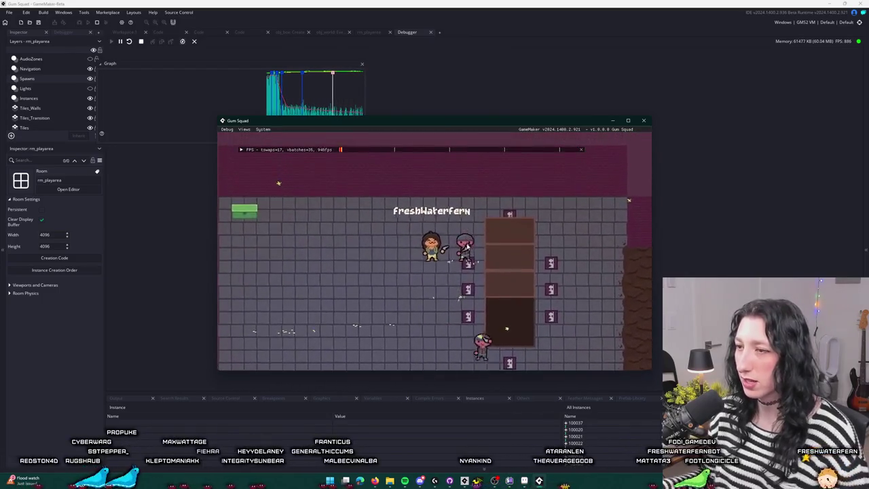
key(s)
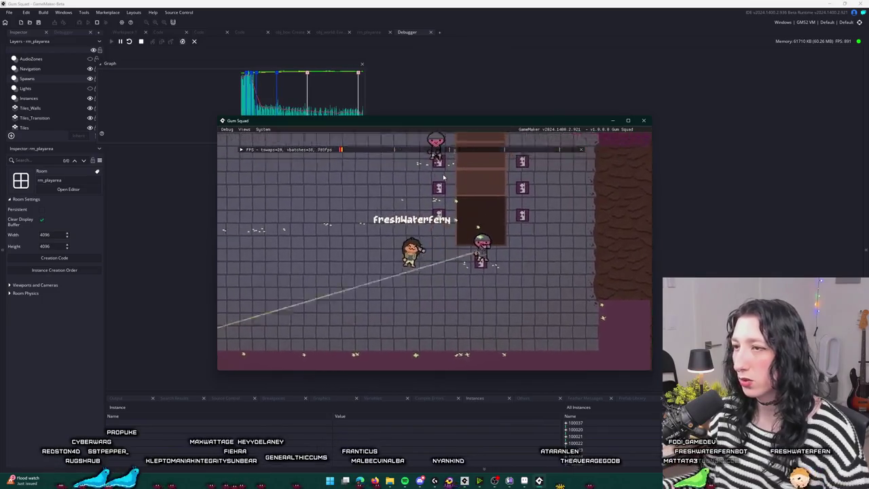
key(w)
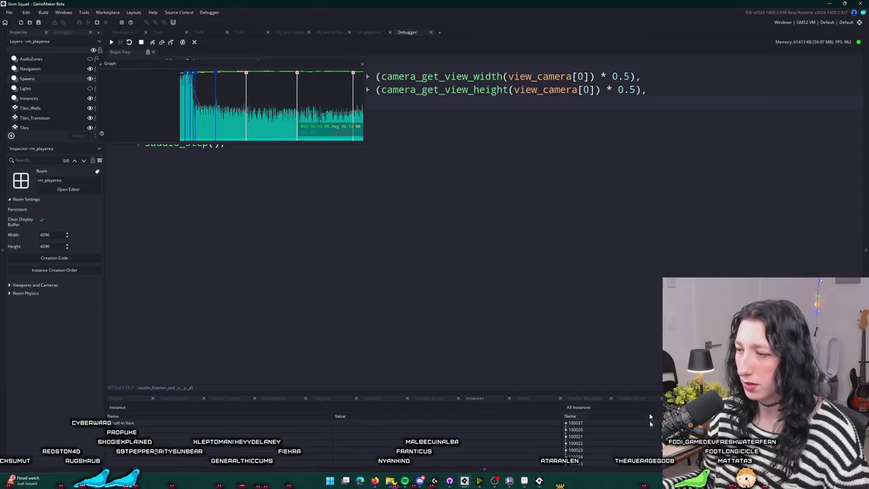
Enlarge the Instances panel and expand nav cover instances 100151 and 100152 to check in_use.
drag(648, 391, 648, 273)
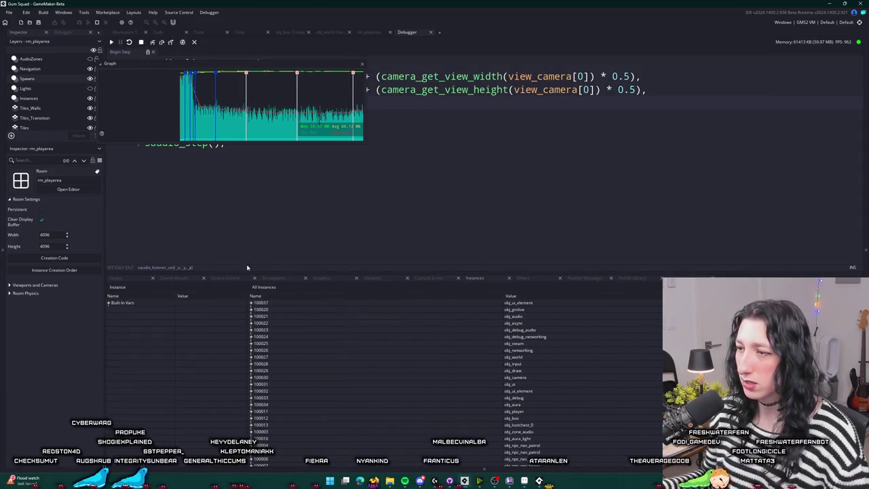
scroll(434, 367, down, 5)
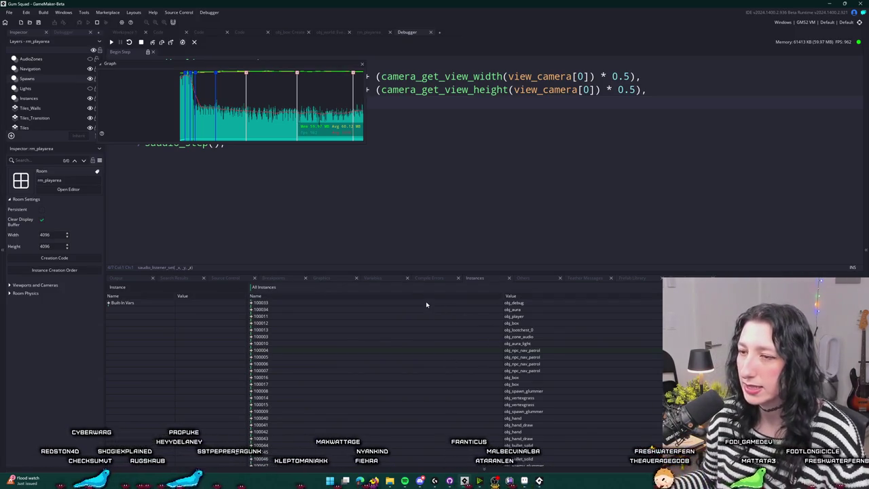
scroll(445, 366, down, 8)
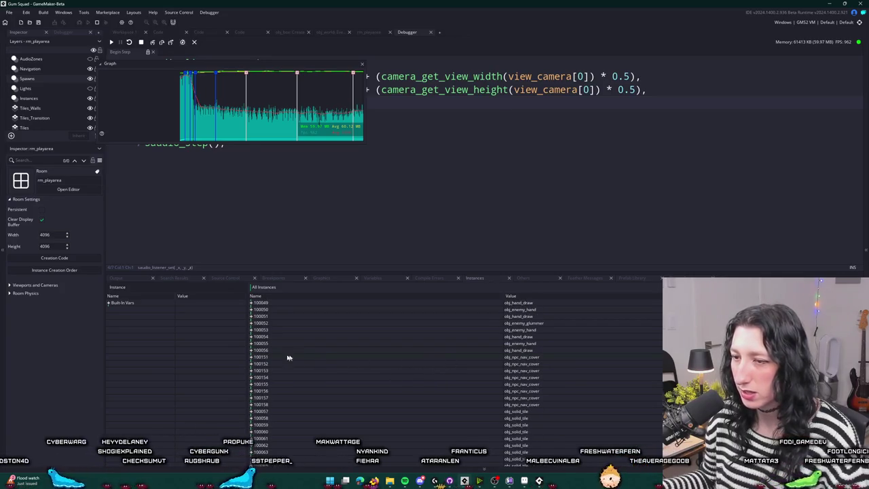
click(251, 357)
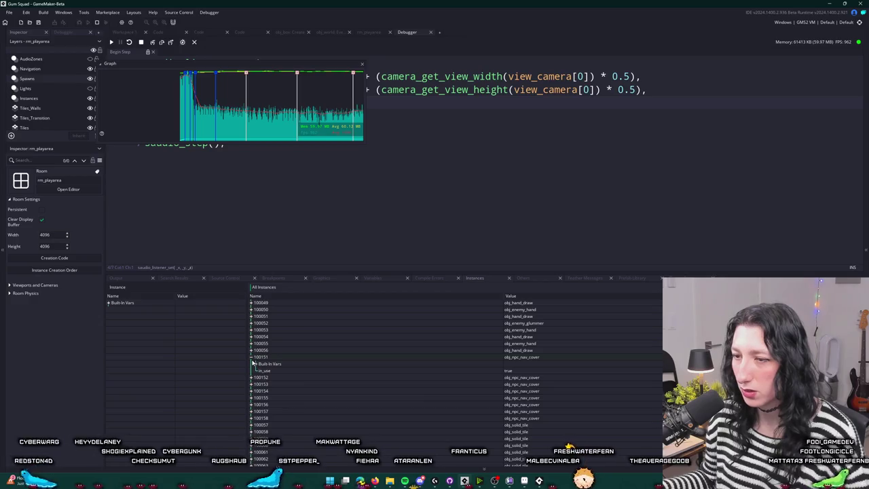
click(252, 356)
click(252, 363)
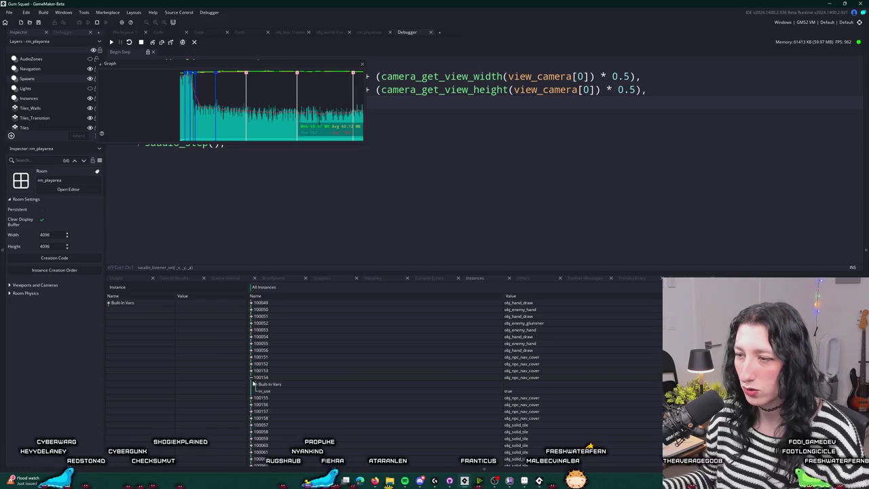
scroll(255, 418, down, 6)
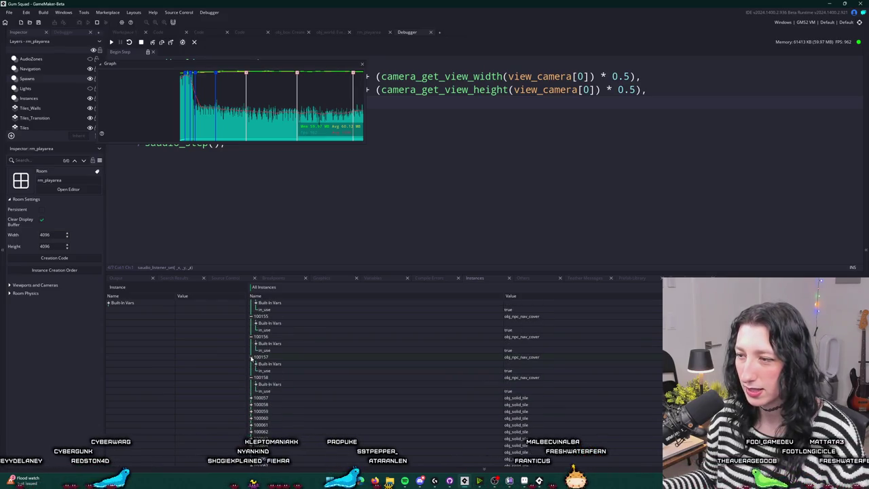
Close the Debugger and make the code editor area taller.
click(429, 33)
drag(347, 278, 347, 373)
scroll(340, 231, down, 3)
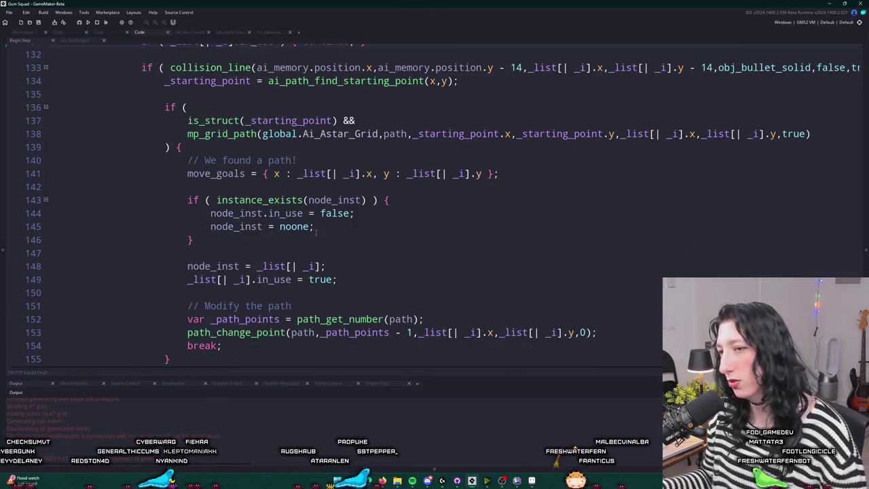
Highlight the node_inst uses around the in_use lines 144–149 in Begin Step.
drag(356, 276, 188, 289)
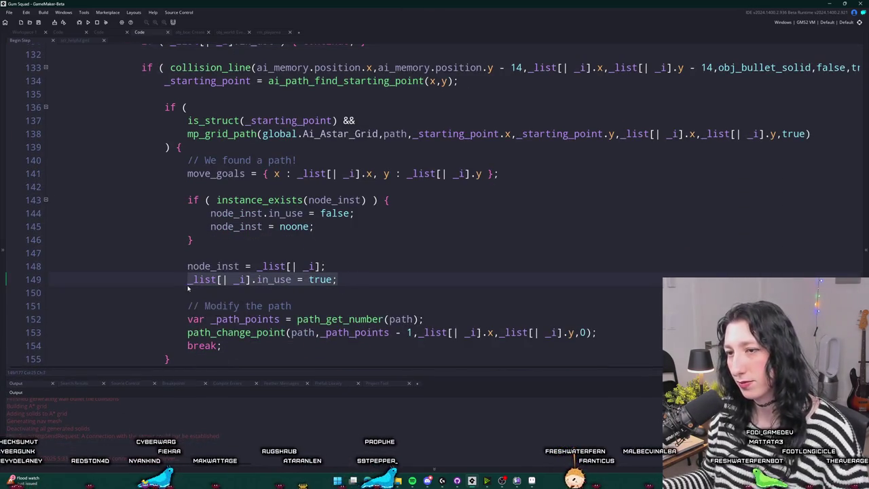
click(189, 266)
scroll(495, 161, up, 1)
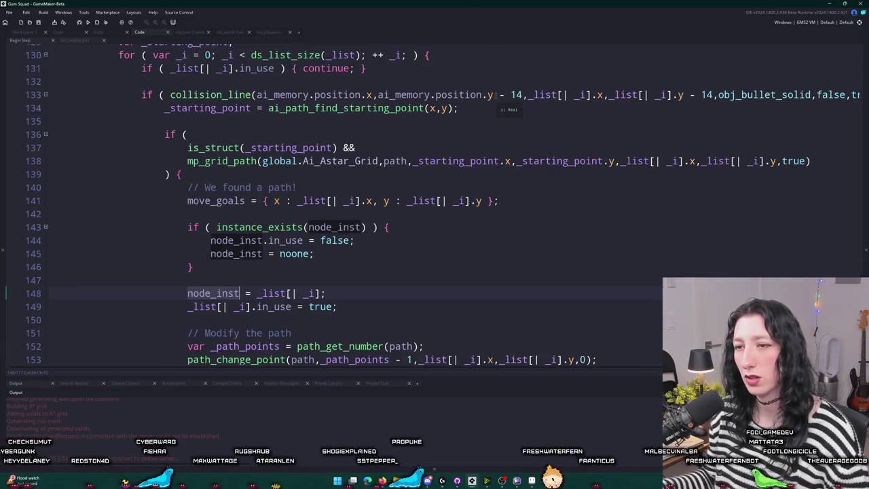
click(355, 241)
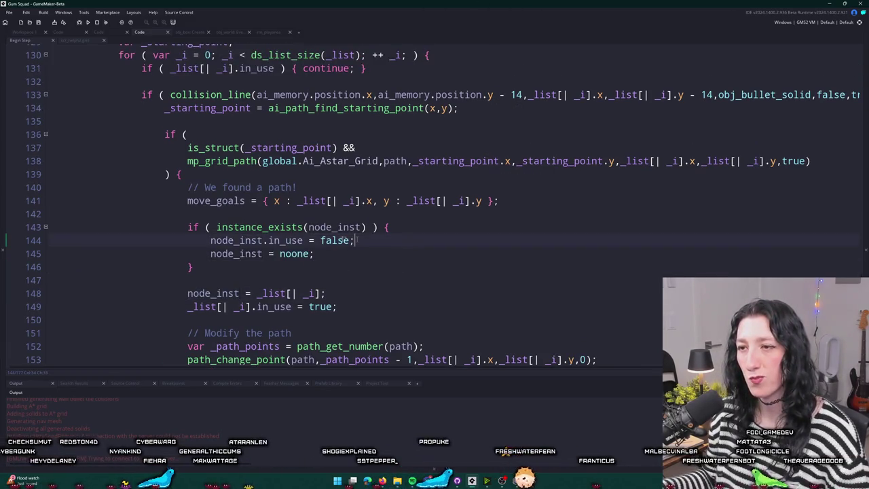
click(365, 228)
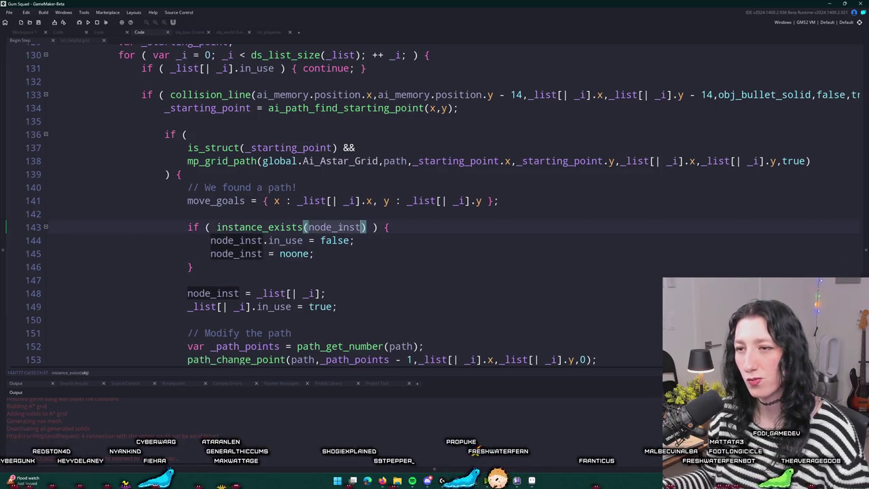
scroll(348, 247, up, 5)
scroll(348, 248, down, 5)
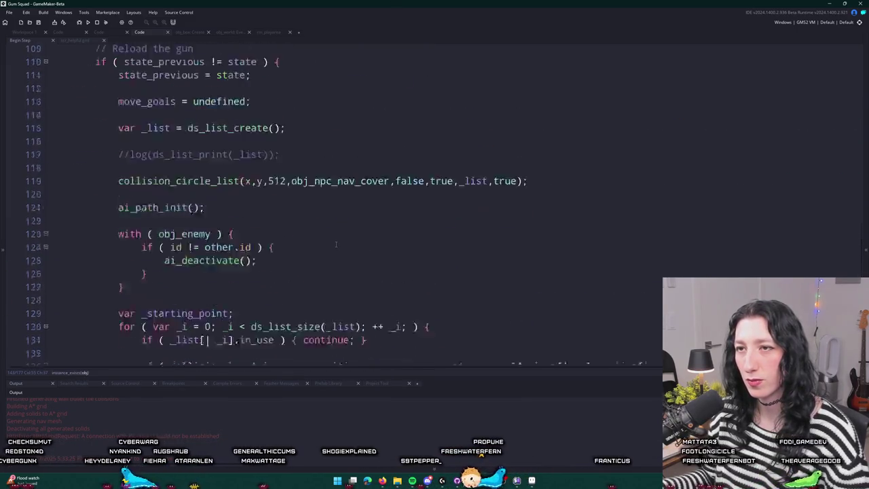
Search the code for every occurrence of node_inst, then close the search box.
key(ctrl+f)
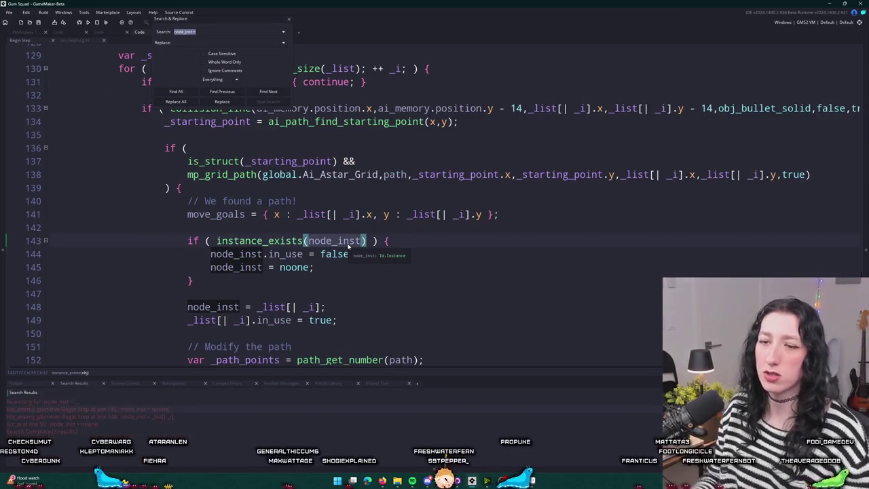
click(176, 91)
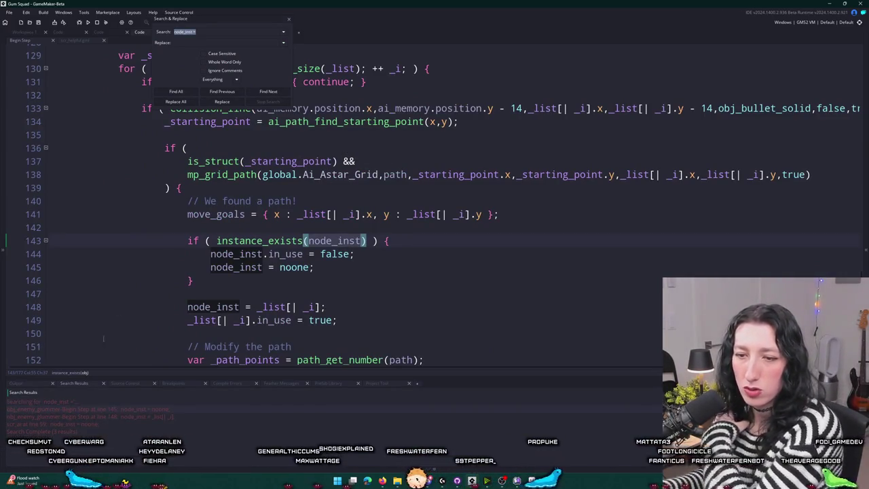
click(289, 22)
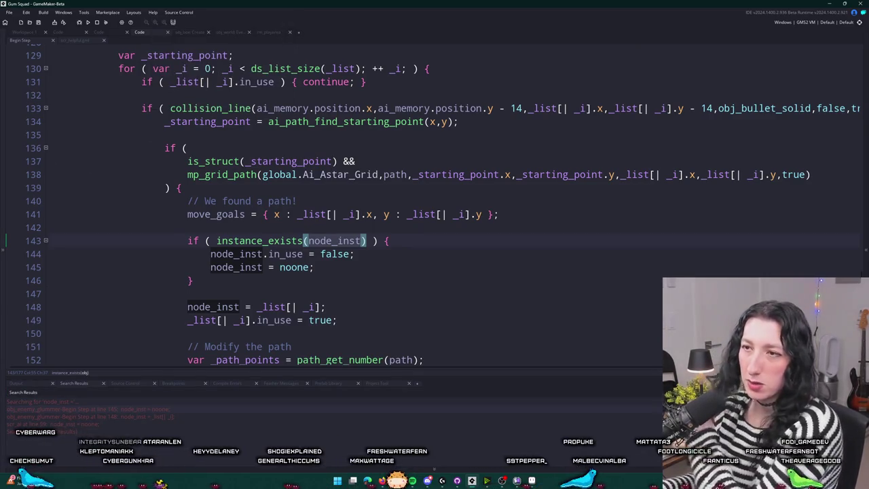
scroll(185, 117, up, 5)
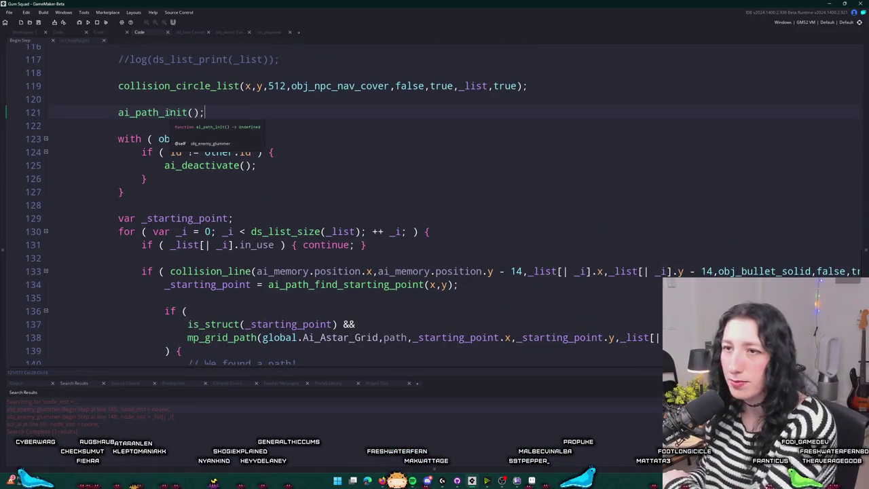
scroll(180, 124, down, 3)
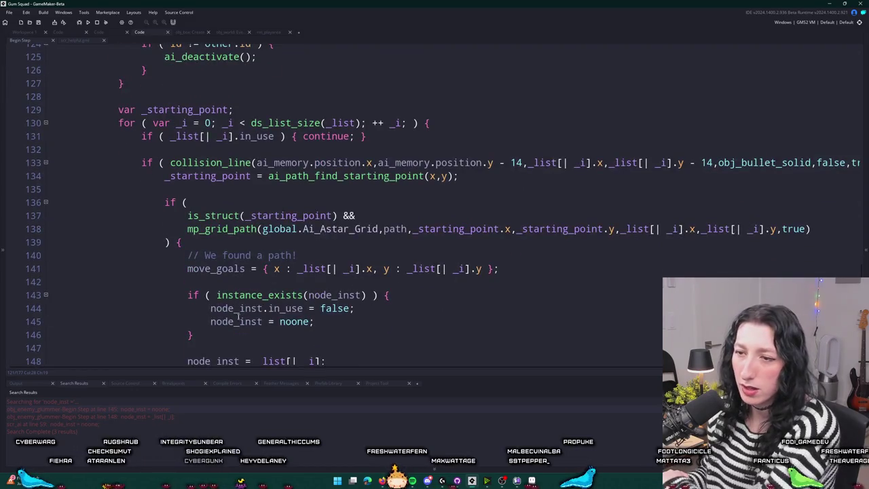
scroll(203, 170, up, 2)
Jump from the ai_path_init call on line 121 to its definition in scr_ai.
click(187, 71)
key(F12)
click(250, 196)
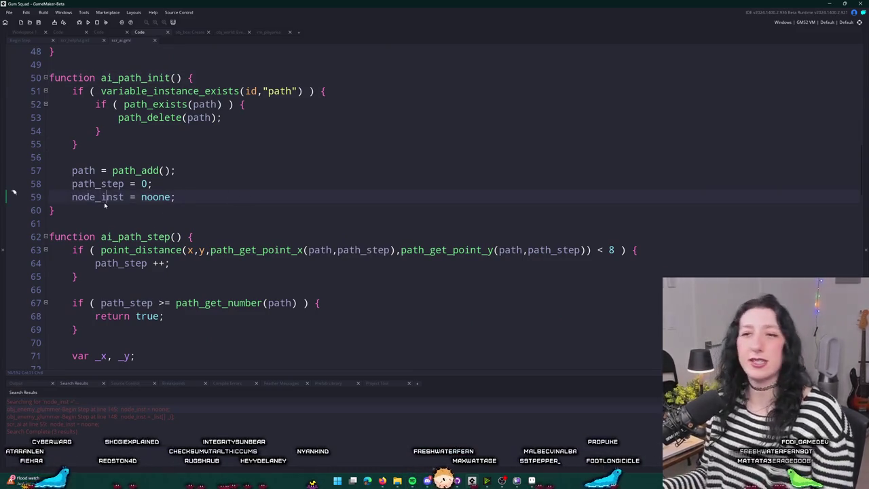
Delete the node_inst = noone line from ai_path_init.
shift+click(203, 181)
key(BackSpace)
click(210, 173)
Override obj_enemy's inherited Create event so it calls event_inherited();.
key(ctrl+t)
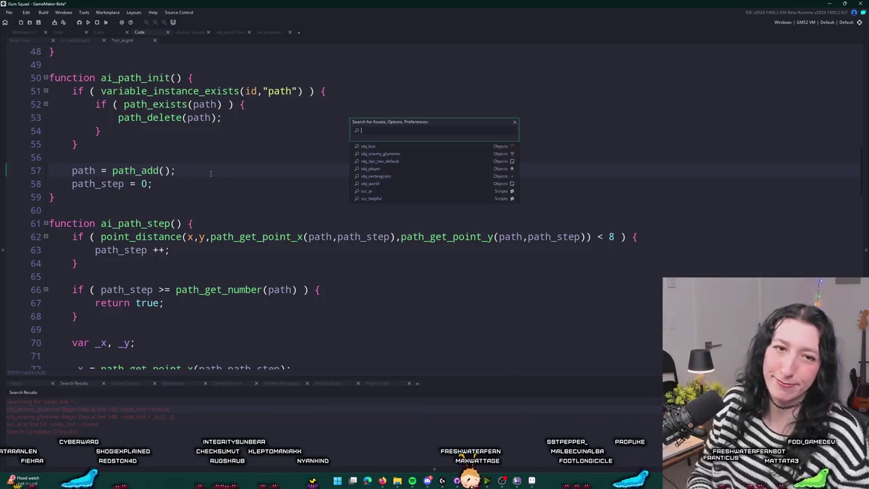
text(obj_enemy)
key(Return)
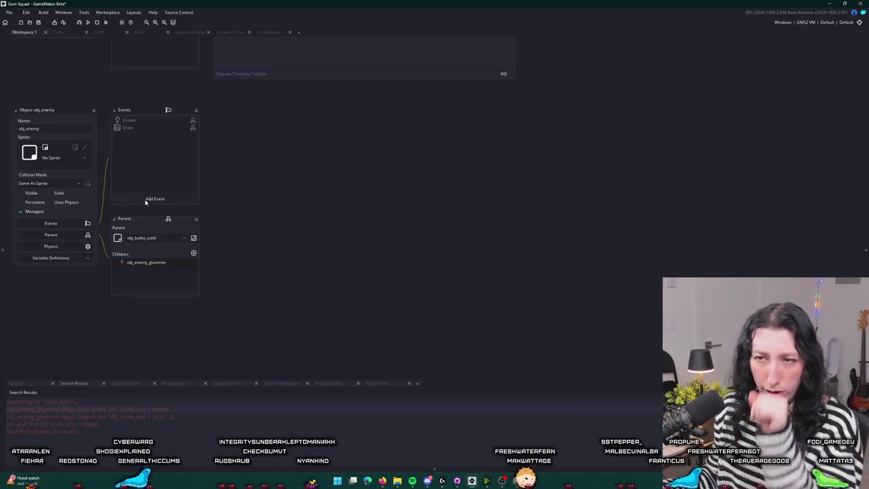
double_click(161, 120)
right_click(161, 123)
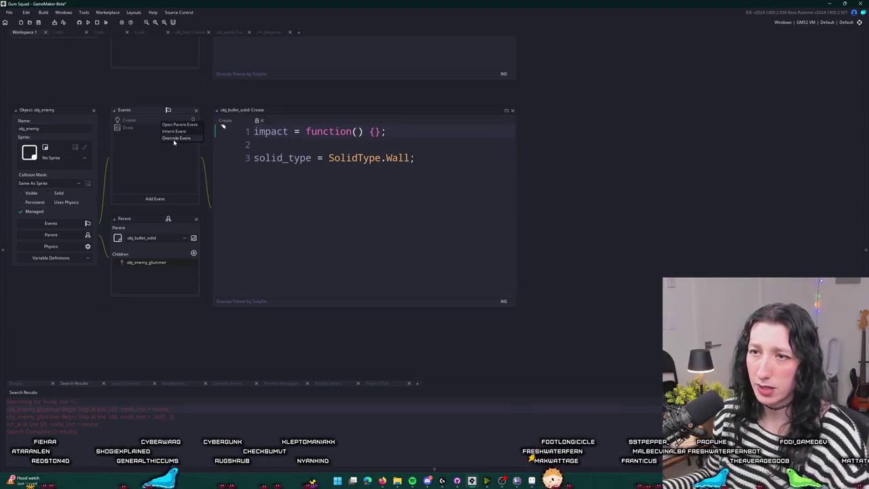
click(175, 138)
text(nt_in)
key(Return)
text(();)
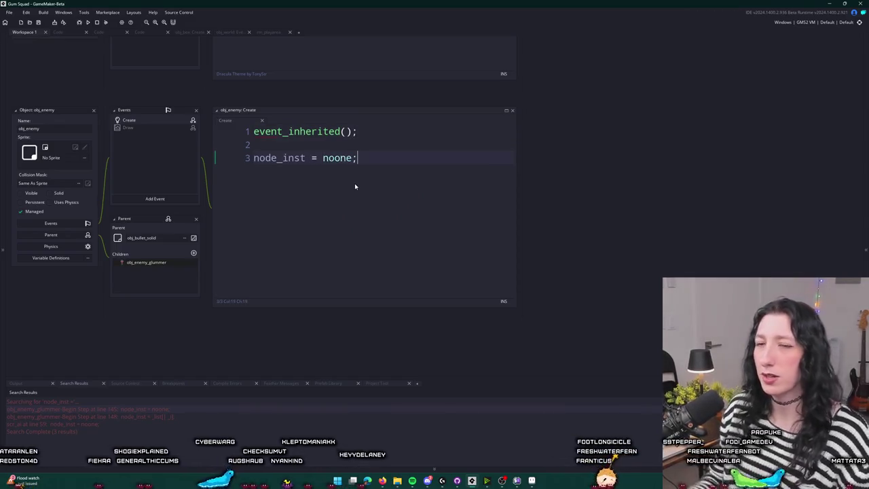
Return to the Begin Step code and build and run the game with F5.
click(229, 32)
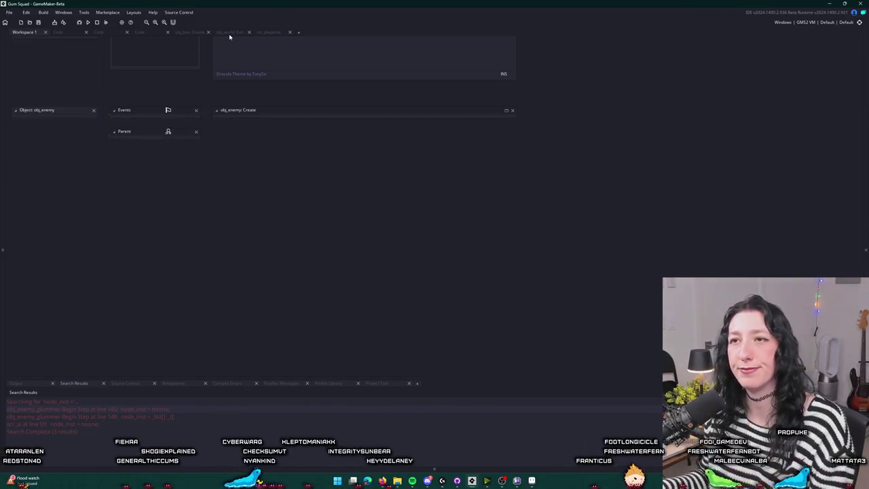
click(132, 32)
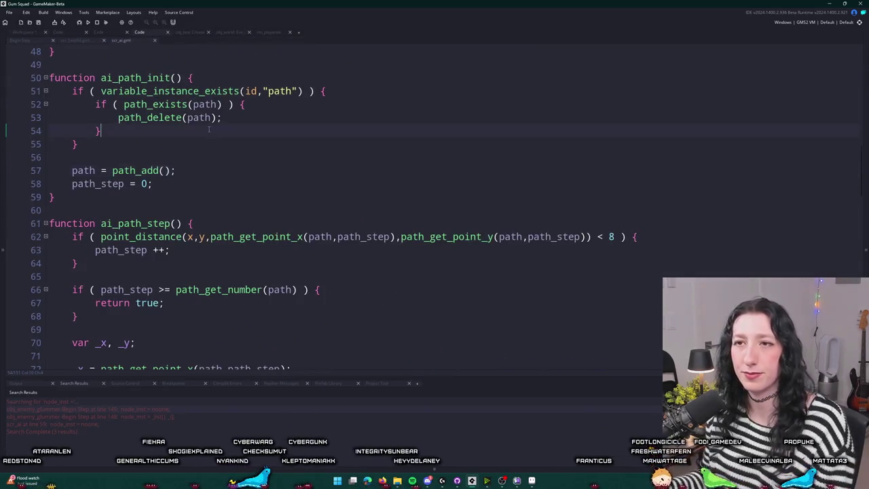
scroll(122, 102, down, 2)
click(99, 32)
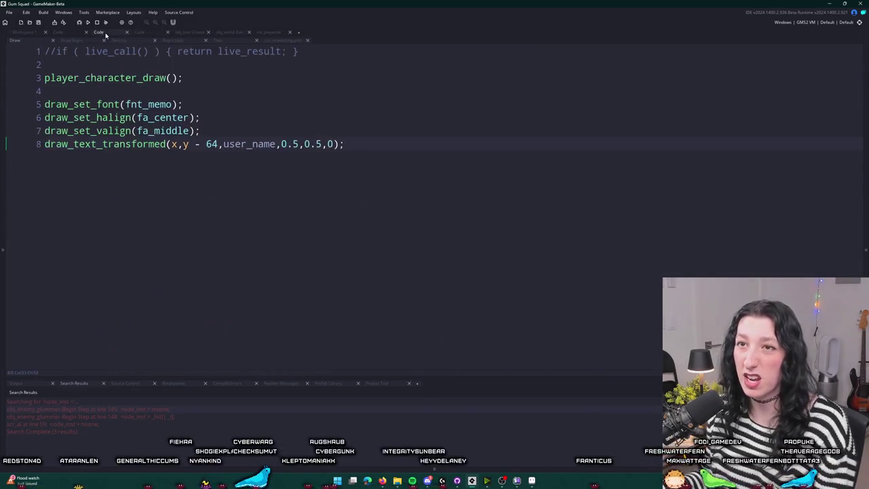
click(76, 32)
click(187, 32)
click(139, 32)
click(108, 40)
click(70, 40)
click(19, 41)
scroll(404, 182, up, 1)
scroll(404, 182, down, 5)
key(F5)
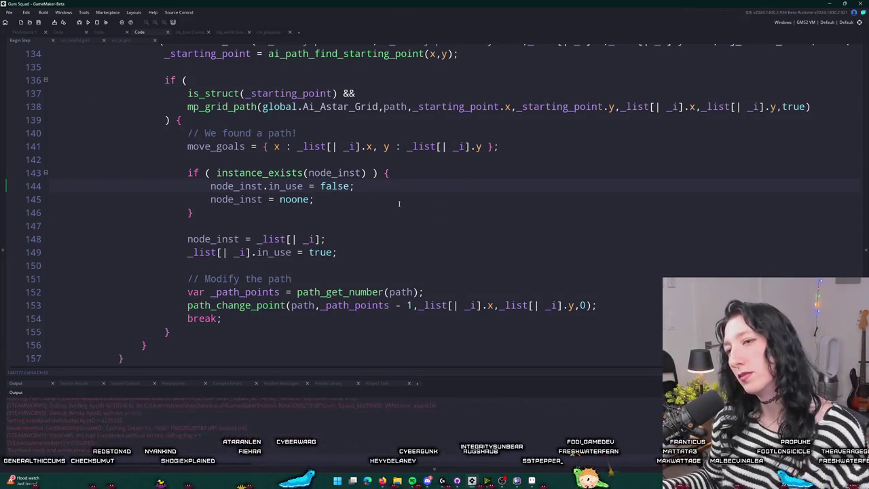
Delete the node_inst = noone reset line 145 from Begin Step.
drag(431, 127, 642, 149)
drag(305, 199, 29, 198)
key(BackSpace)
key(BackSpace)
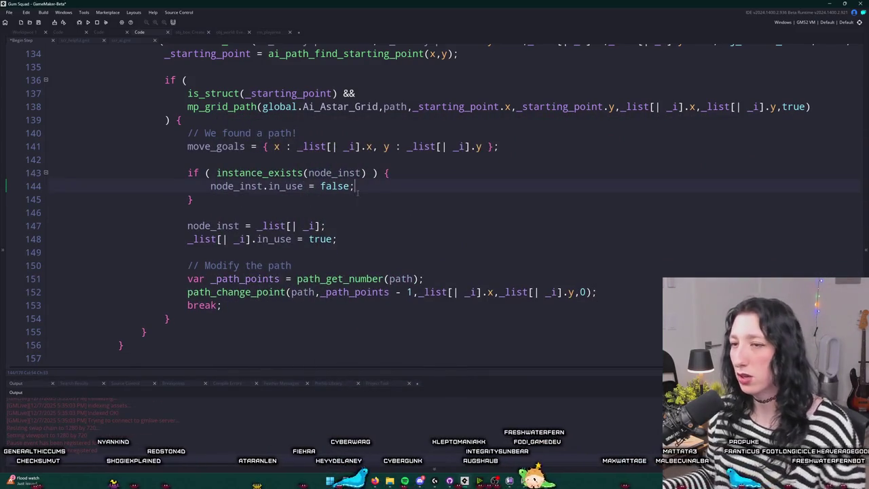
key(alt+Tab)
Create a lobby in the running game and go to line 148's in_use assignment.
click(634, 247)
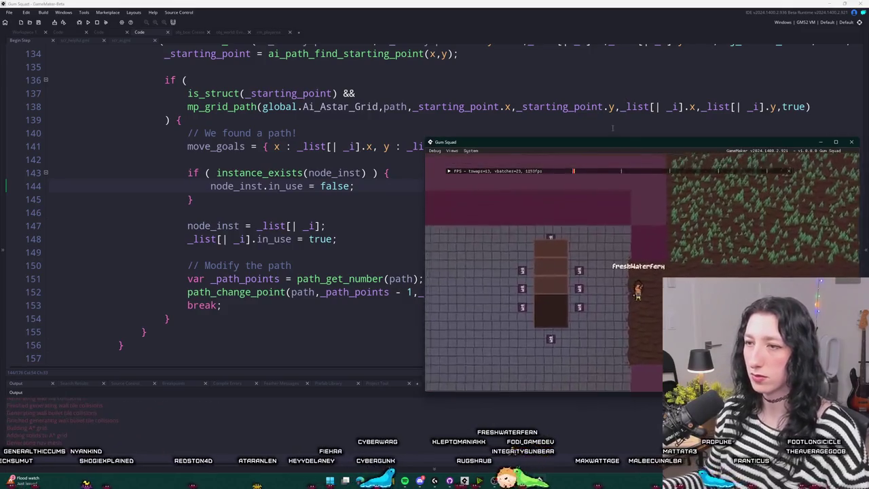
drag(603, 146, 569, 158)
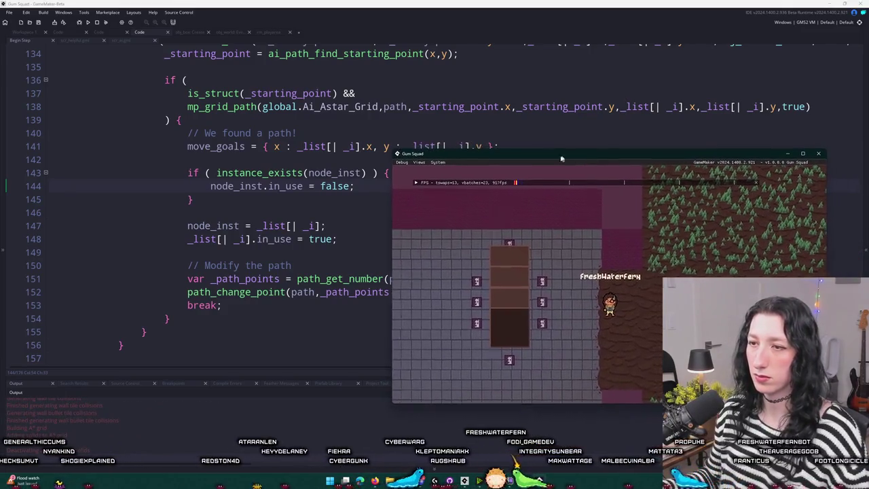
click(216, 225)
click(216, 239)
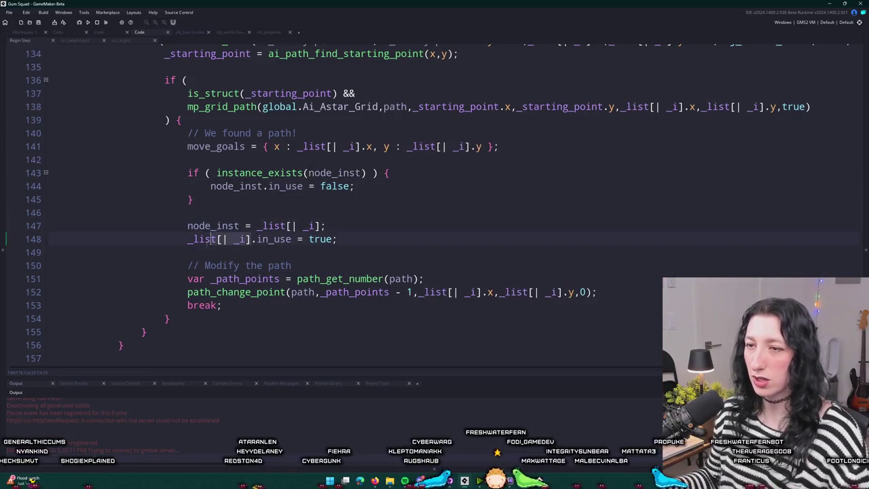
Maximise the game, walk left toward the enemies until the error, then return to the code.
key(alt+Tab)
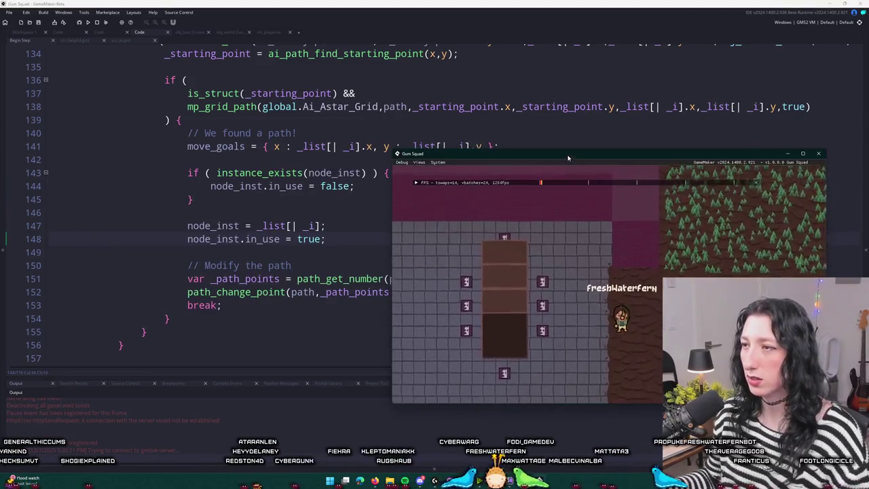
double_click(468, 170)
key(a)
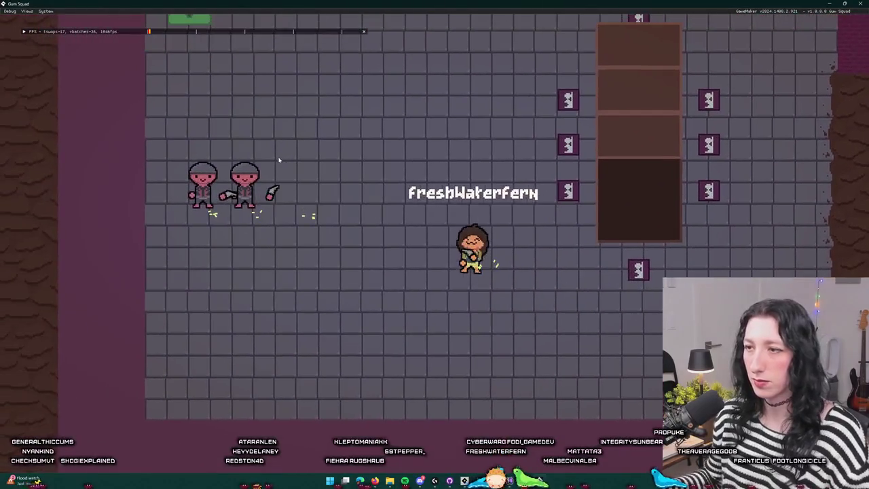
key(alt+Tab)
click(338, 186)
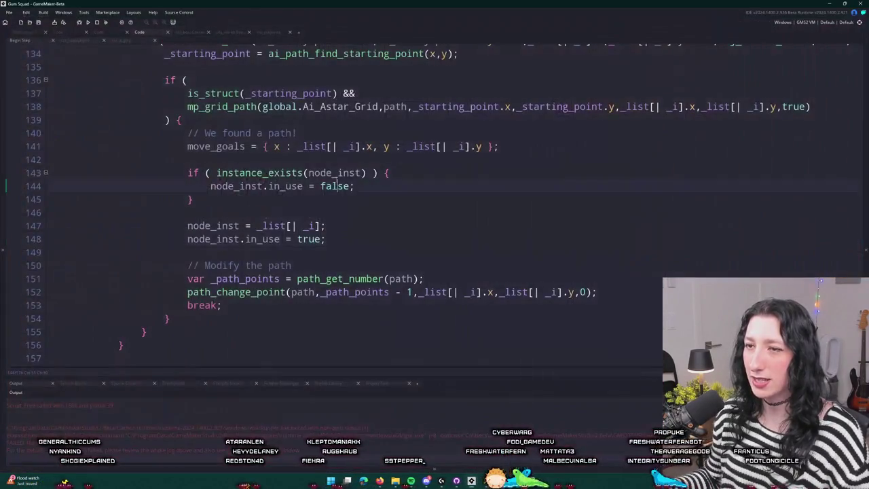
Switch to the object editors workspace and open the full Create code view.
double_click(232, 225)
click(37, 33)
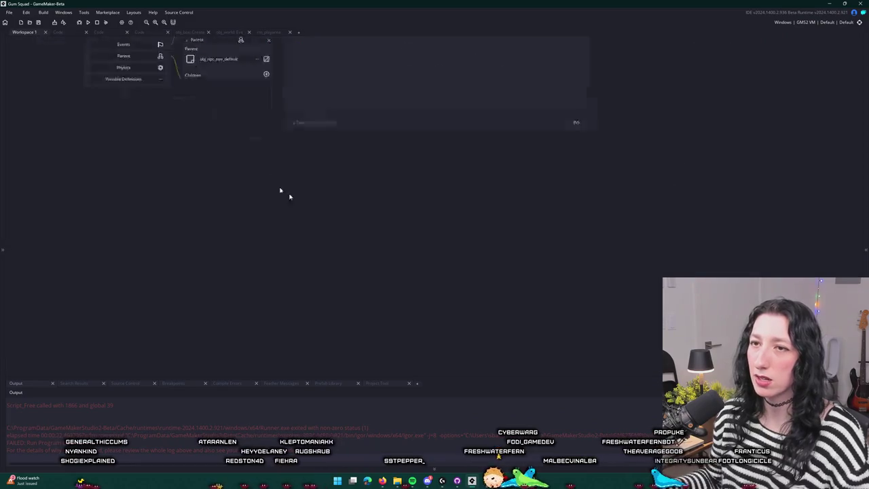
key(ctrl+Tab)
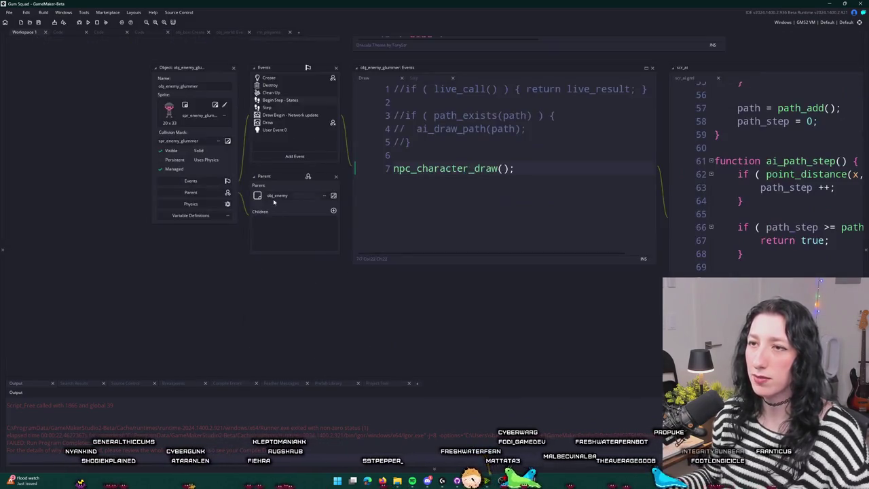
key(ctrl+Tab)
key(ctrl+a)
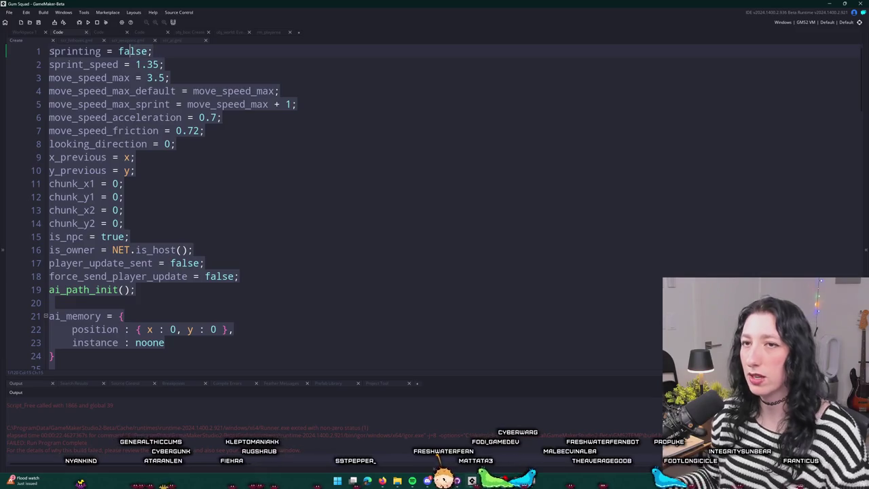
click(51, 50)
Insert blank lines at the top of Create and write event_inherited(); on line 1.
double_click(51, 53)
key(Return)
key(ctrl+z)
key(Return)
key(Return)
text(_in)
key(Return)
text(;)
Build and run with F5 and create a lobby to load the game world.
key(F5)
click(22, 32)
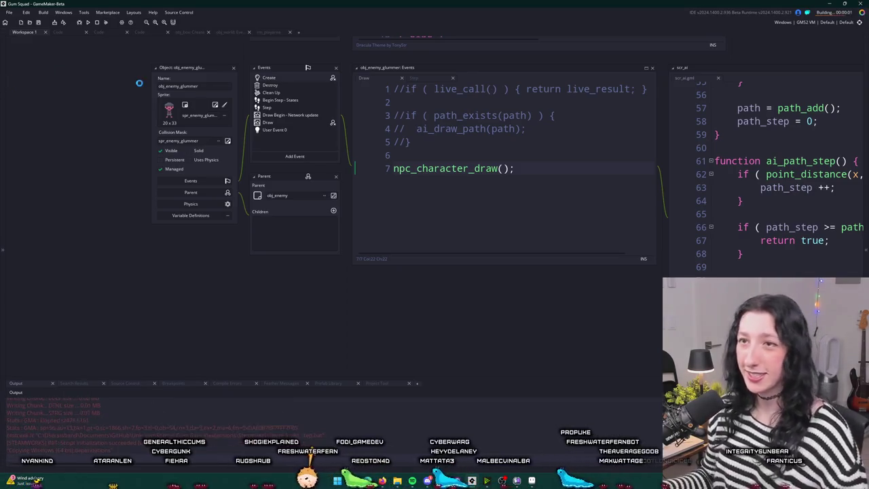
click(437, 224)
Maximise the game, walk around the pillar watching enemies take cover, then close the game.
drag(475, 124, 492, 1)
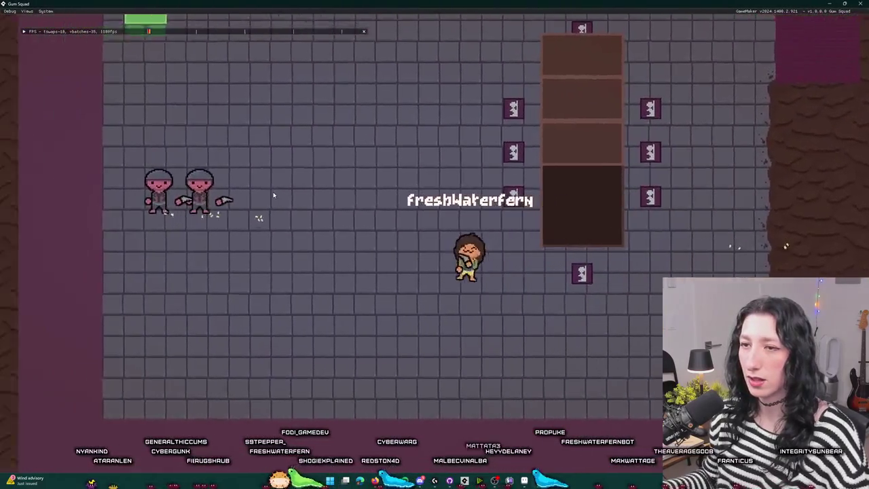
key(a)
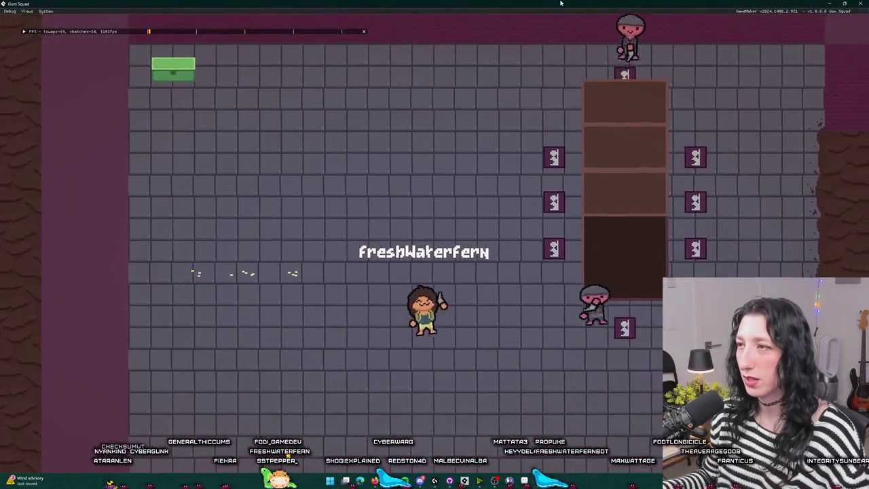
key(d)
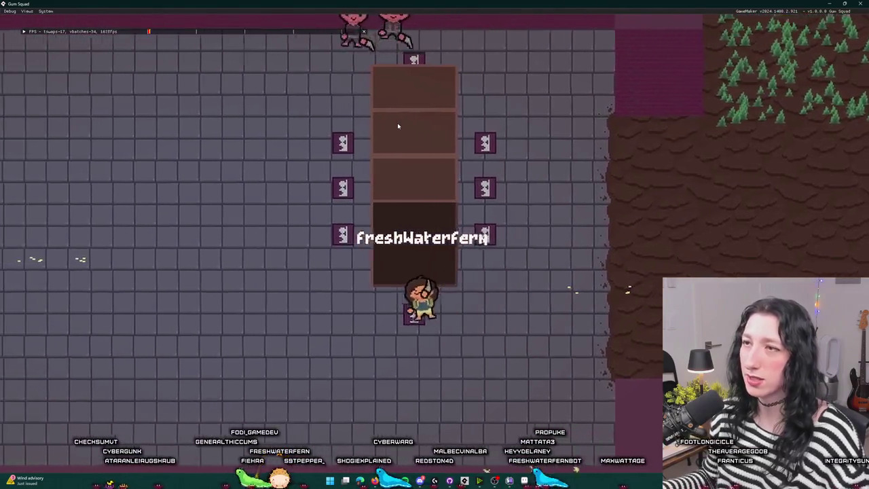
key(a)
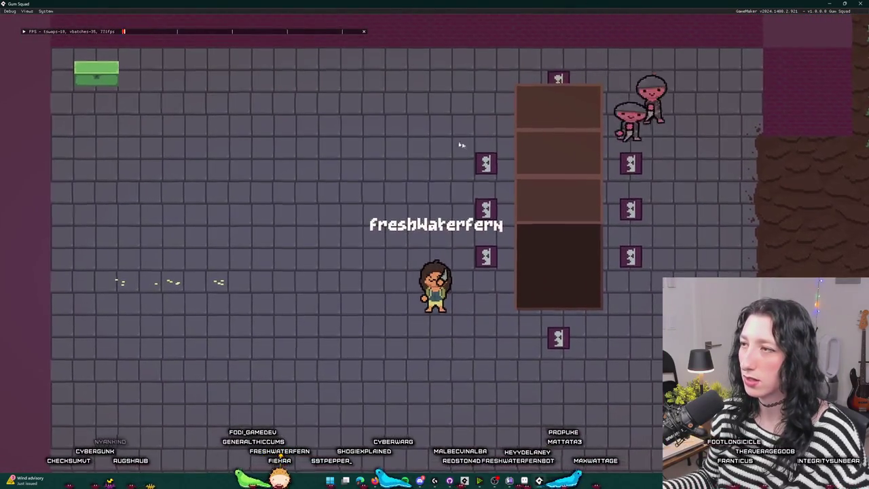
key(d)
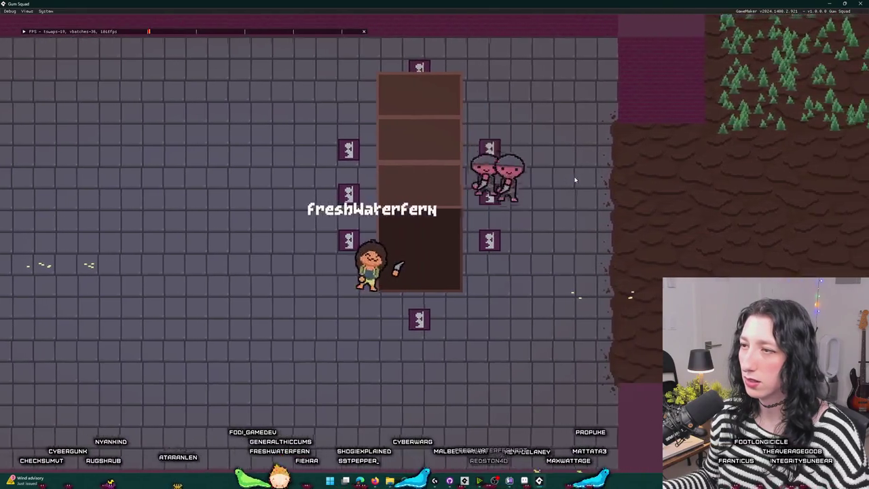
key(d)
key(w)
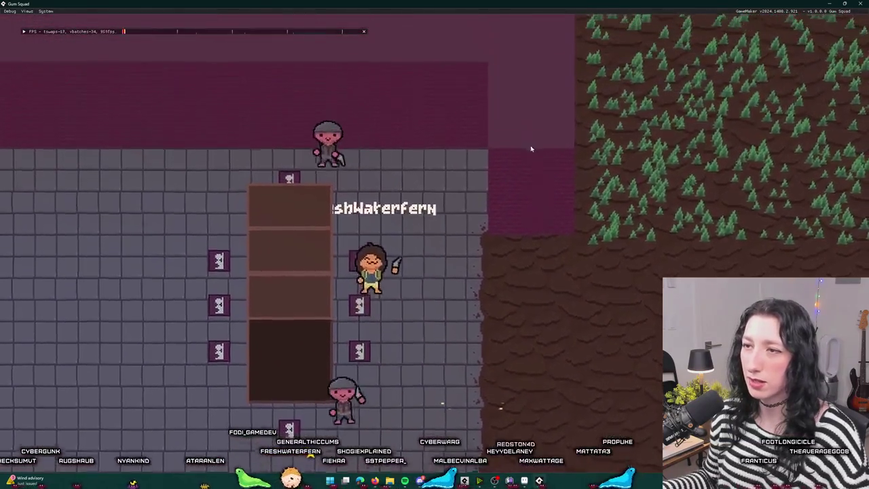
key(s)
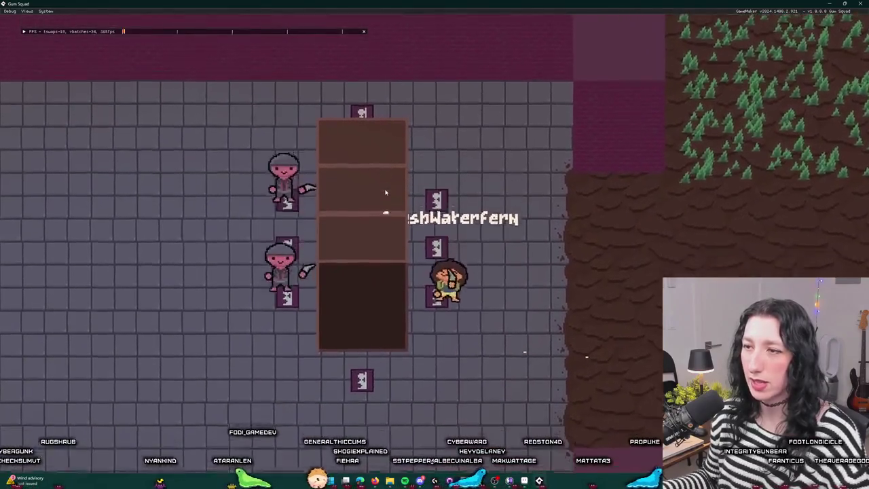
key(a)
key(w)
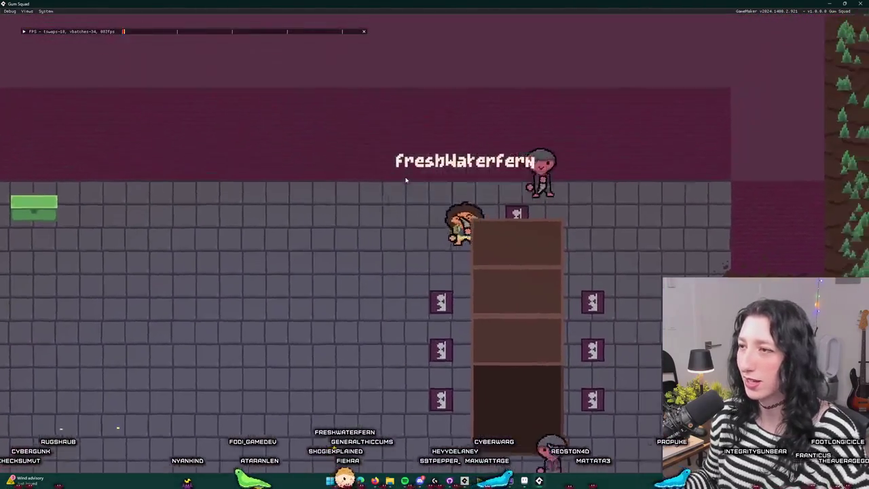
key(d)
key(w)
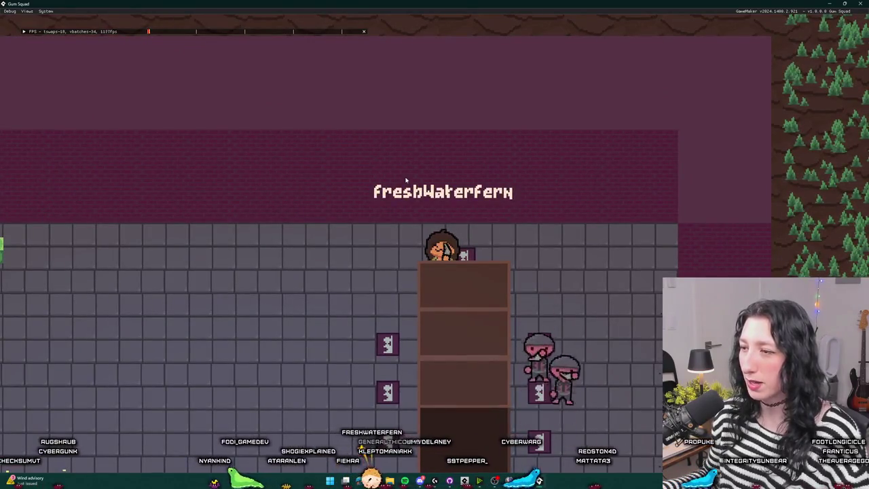
key(d)
key(a)
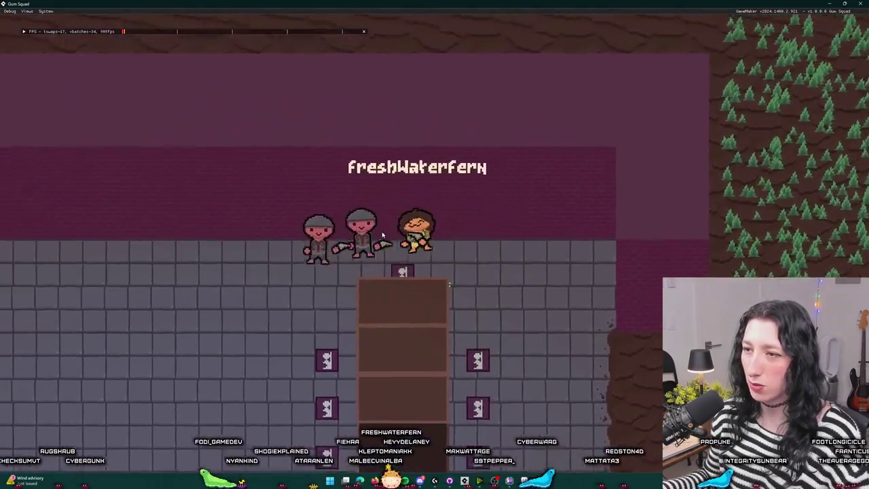
key(s)
key(a)
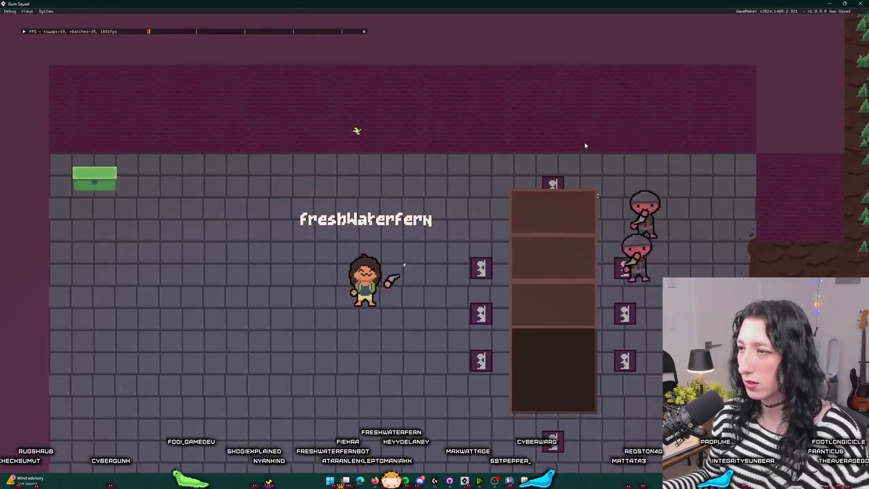
key(s)
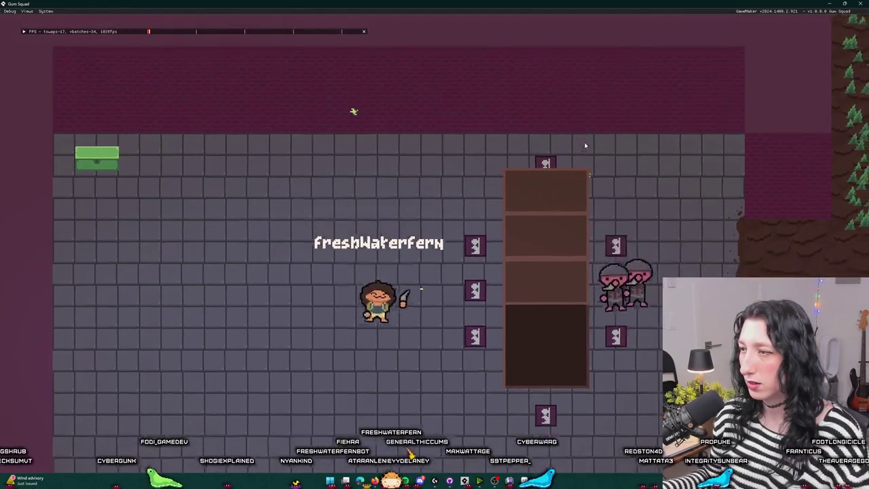
key(d)
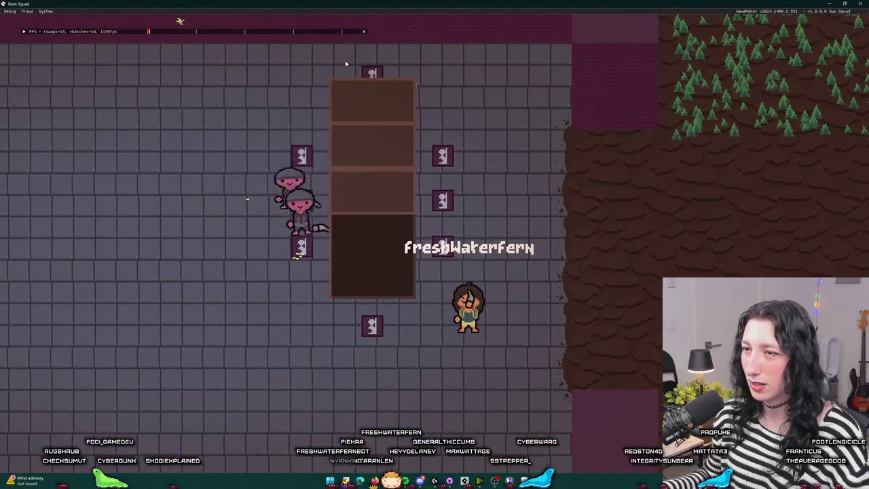
key(a)
key(w)
key(w)
key(d)
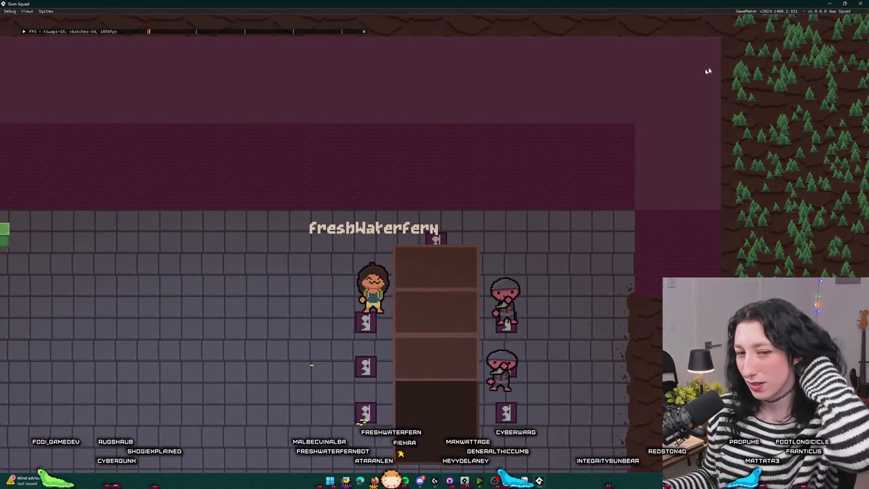
click(861, 3)
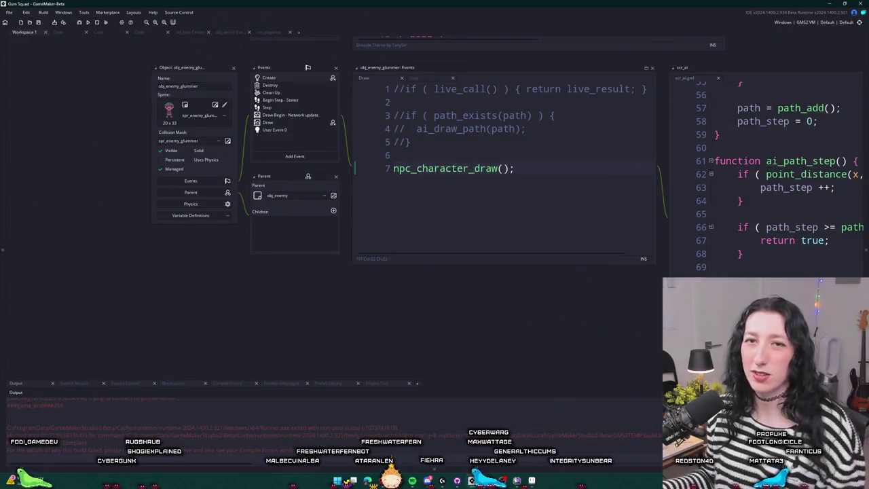
scroll(495, 220, up, 3)
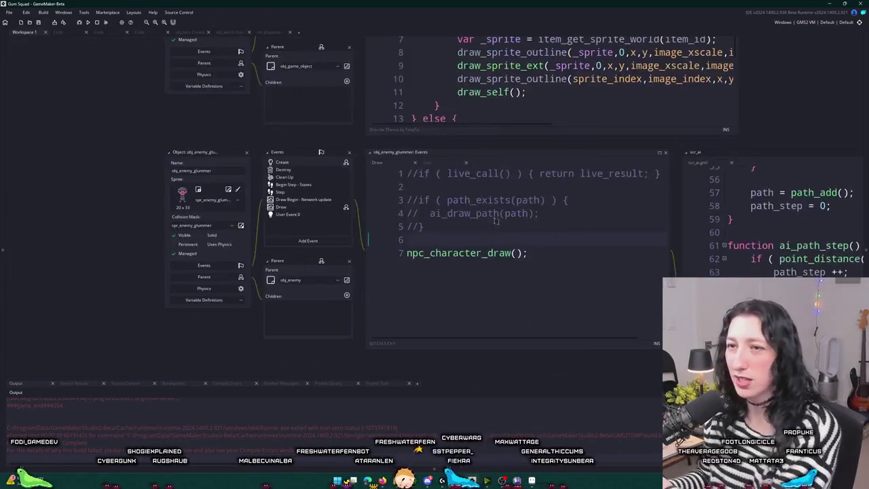
Review the Step event code from the FindCover case to EnemyState.Shoot, then run the game again.
scroll(358, 226, up, 2)
click(390, 226)
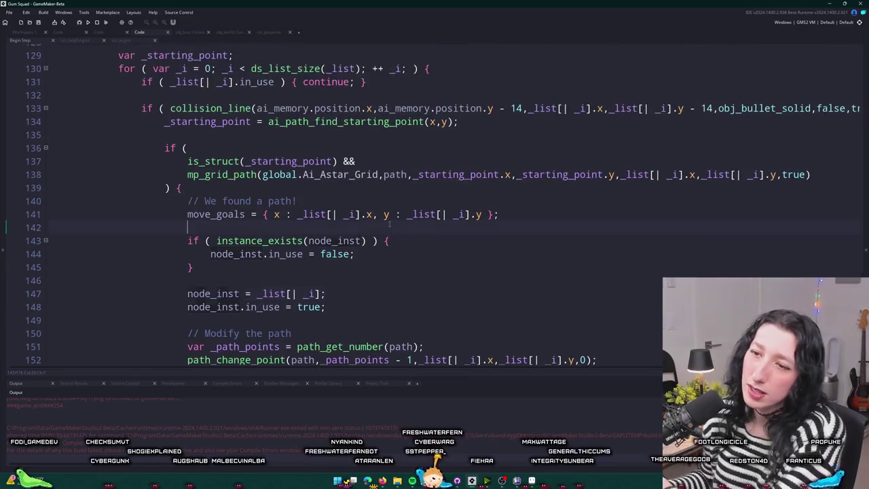
click(267, 253)
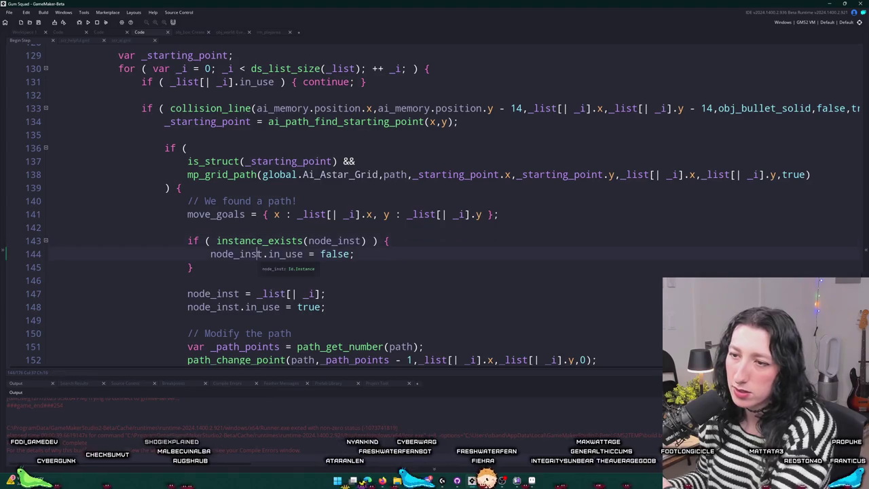
scroll(271, 258, down, 1)
scroll(272, 258, up, 9)
scroll(271, 204, up, 16)
scroll(330, 233, up, 2)
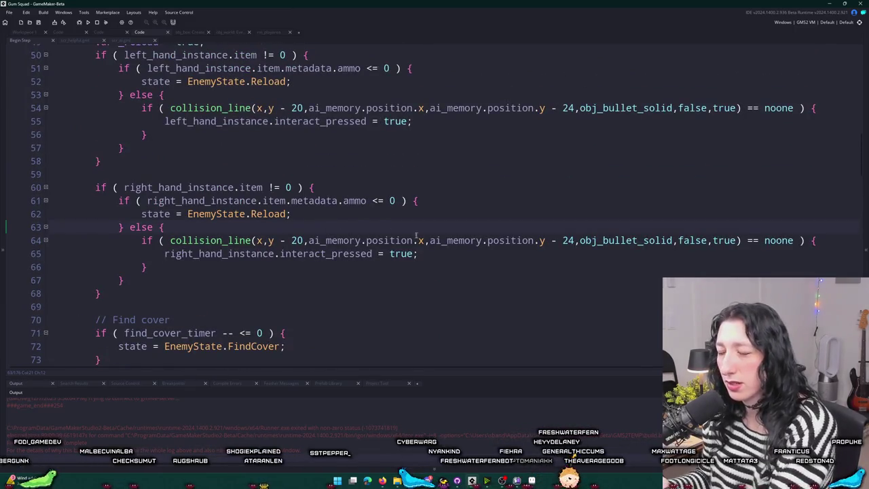
scroll(258, 225, up, 5)
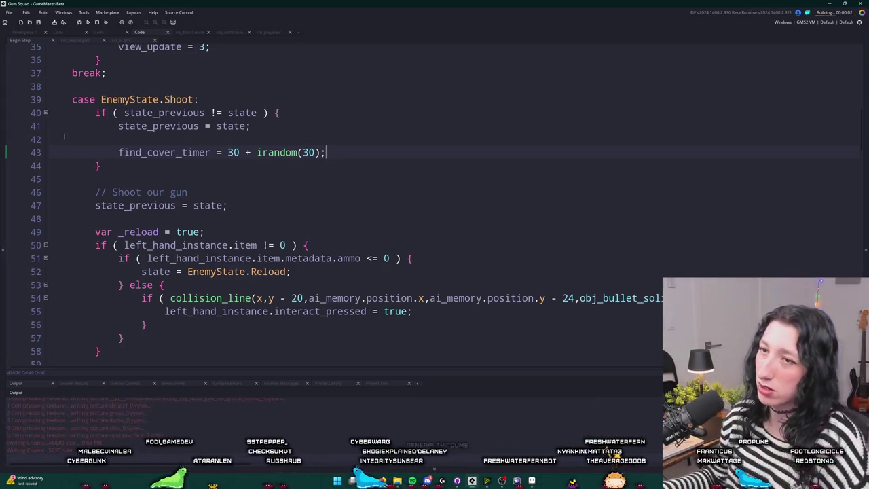
scroll(284, 173, down, 5)
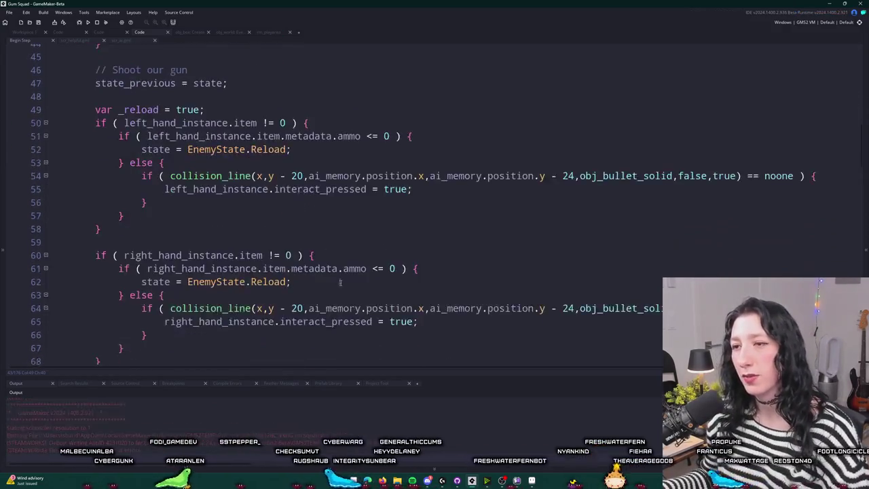
click(405, 223)
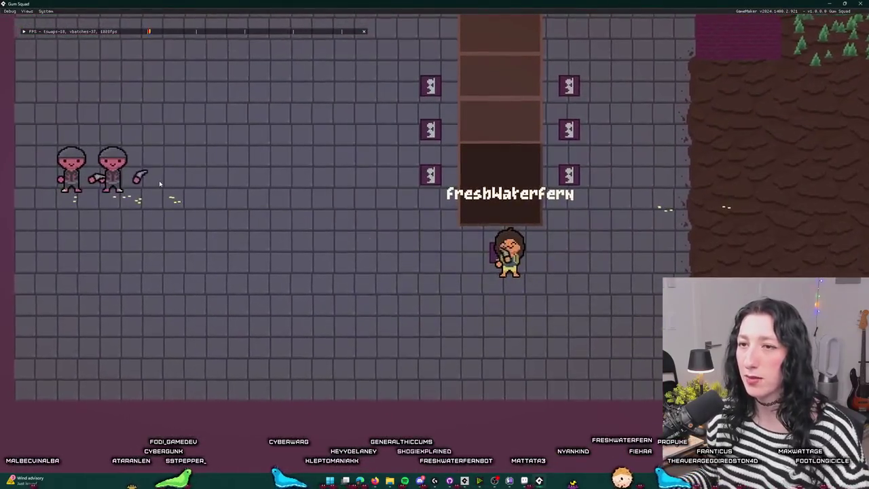
Circle the player around the pillar with WASD while enemies approach and take cover.
key(d)
key(w)
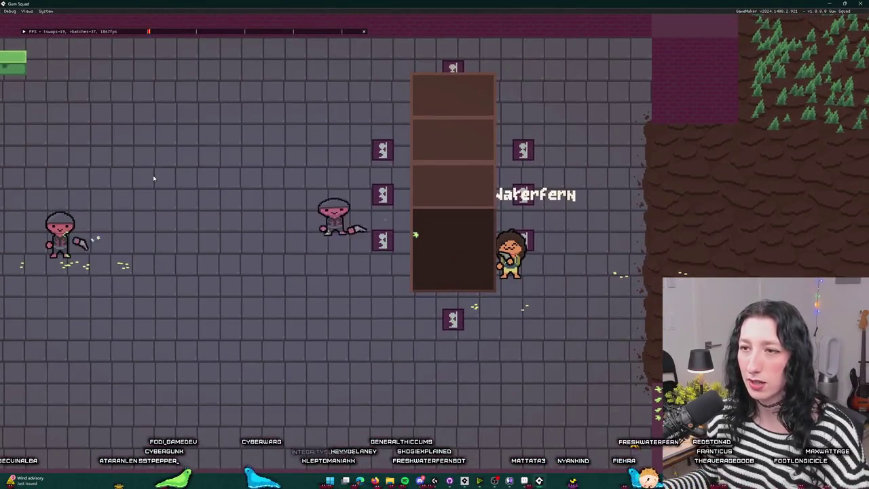
key(s)
key(d)
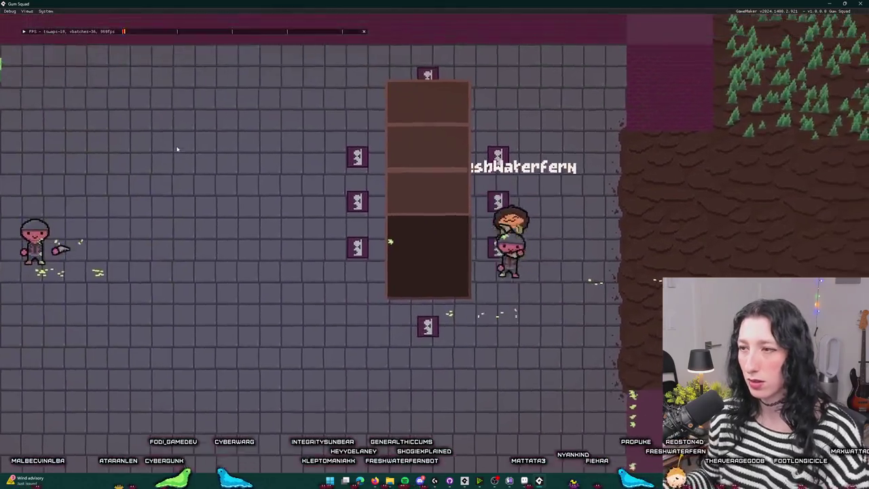
key(w)
key(a)
key(a)
key(s)
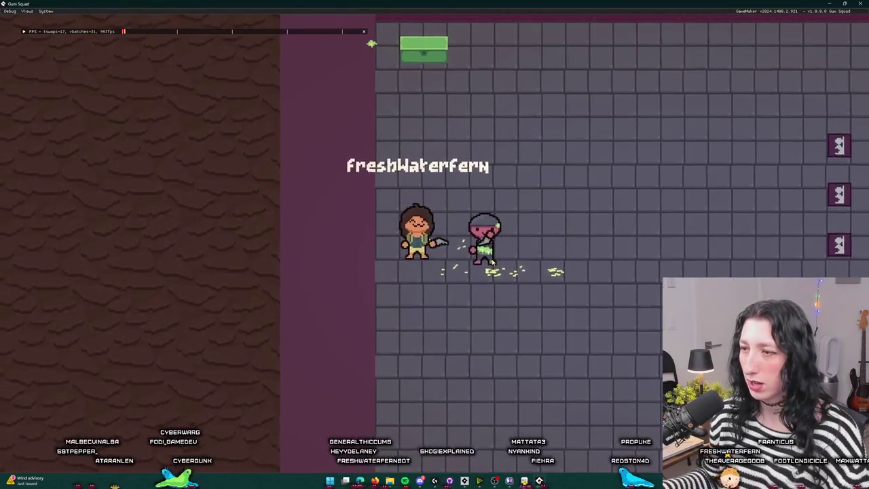
key(d)
key(d)
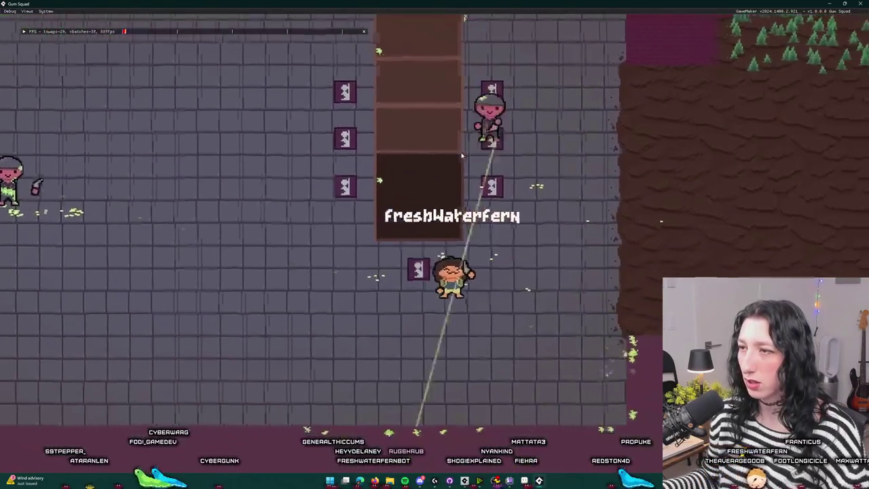
key(w)
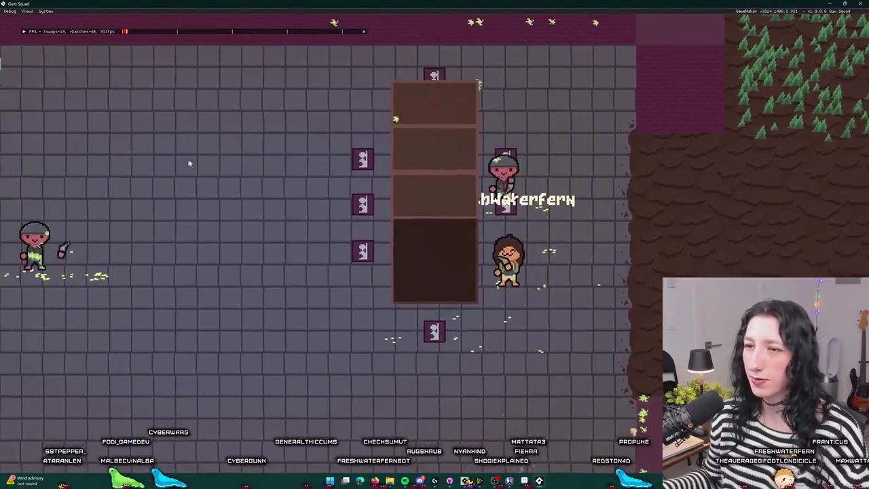
key(d)
key(w)
key(w)
key(a)
key(w)
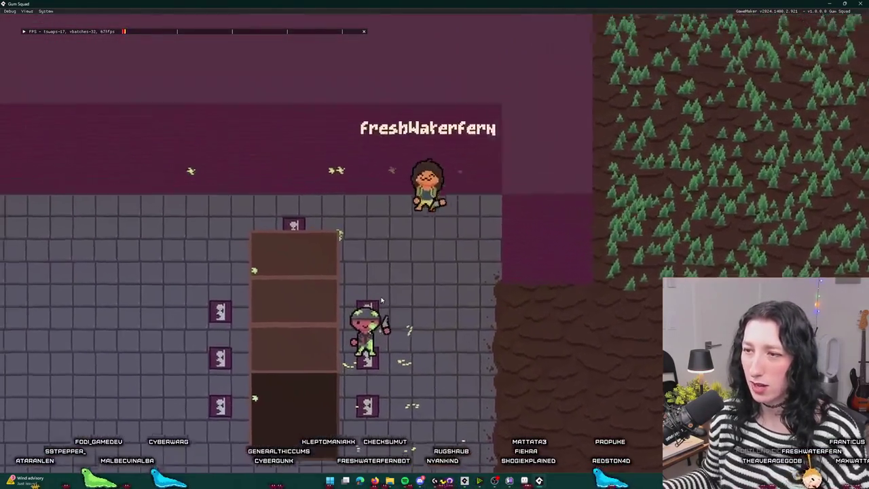
key(d)
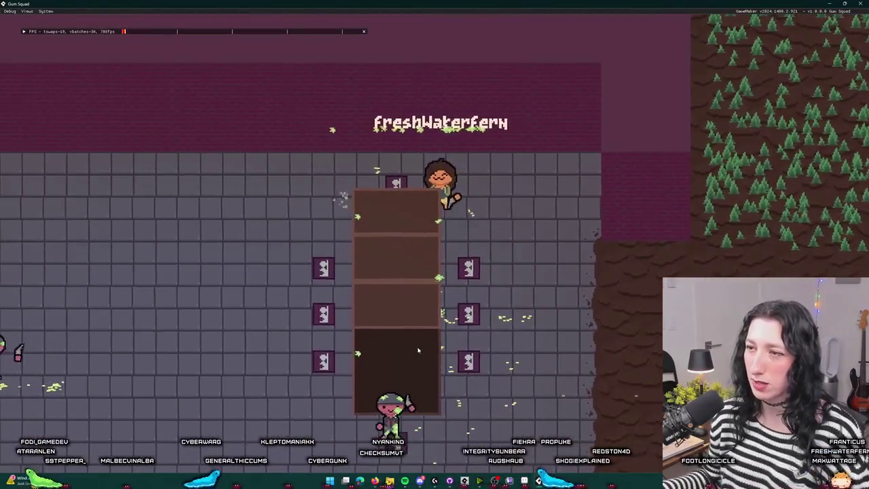
key(s)
key(d)
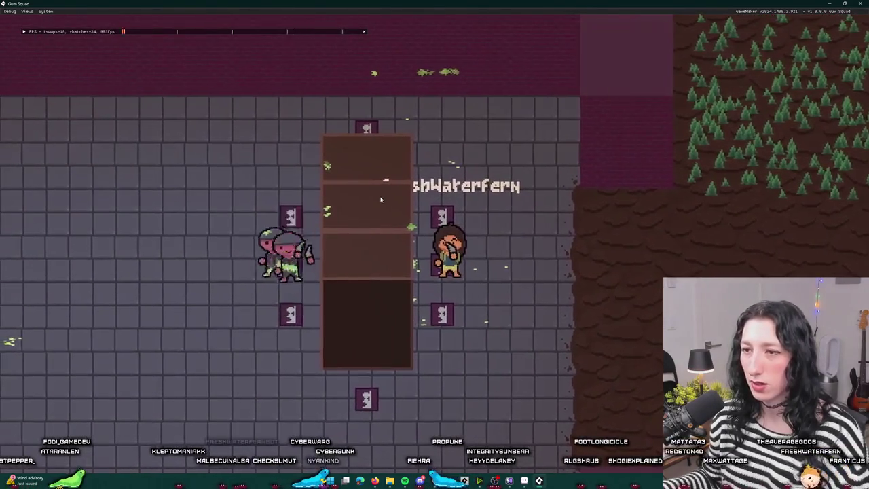
Retreat from the pillar, grapple a nearby enemy, then move down through the room.
key(s)
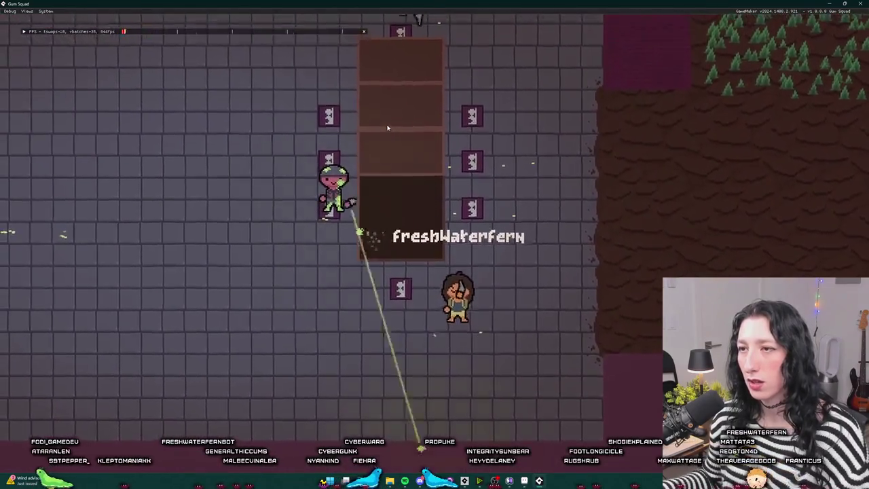
key(w)
key(a)
key(s)
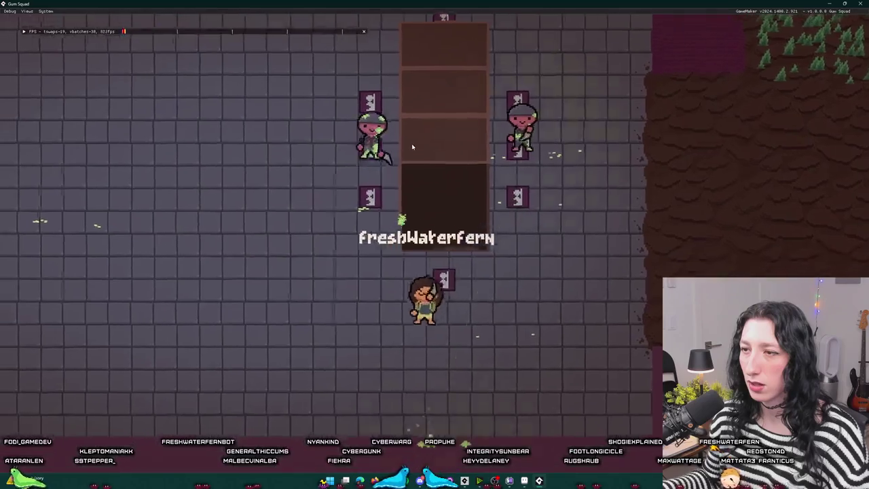
key(a)
key(w)
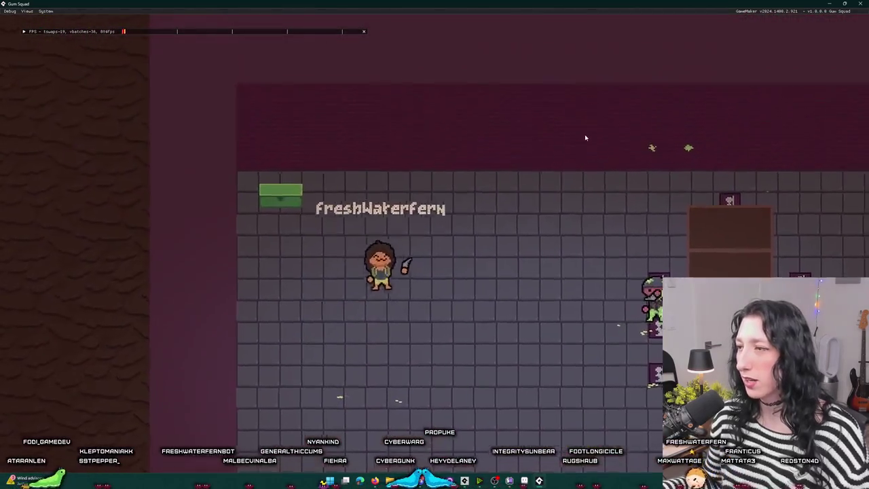
click(668, 198)
key(s)
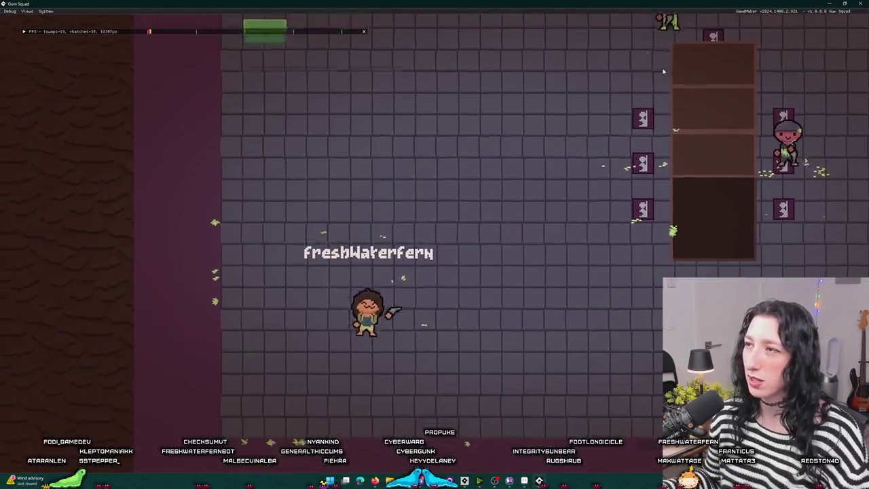
key(d)
key(a)
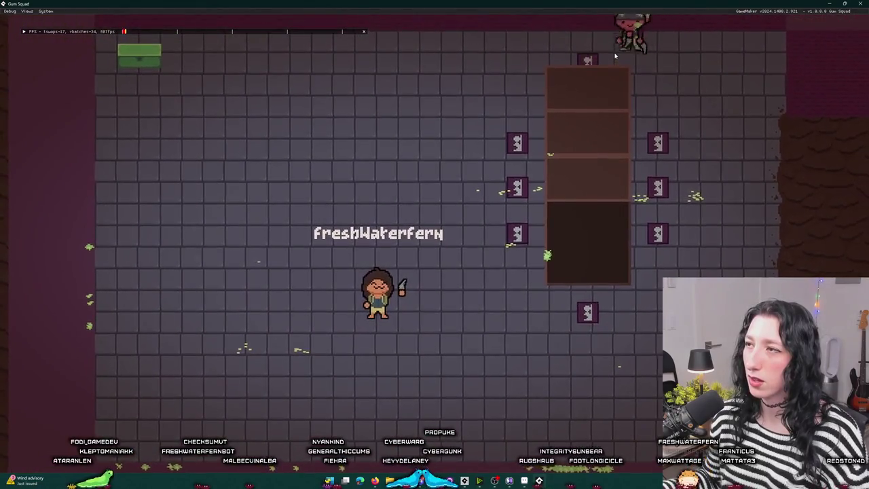
key(d)
key(s)
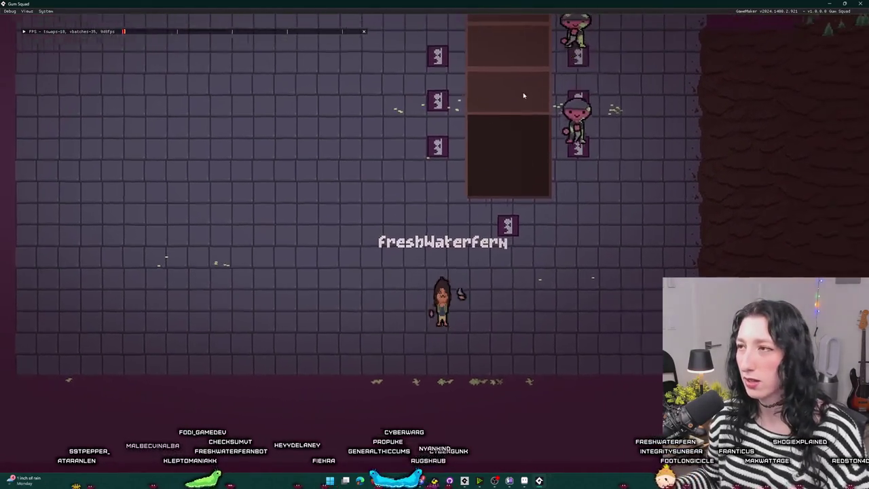
Walk the player past the pillar and around the dark area outside the tiled room.
key(w)
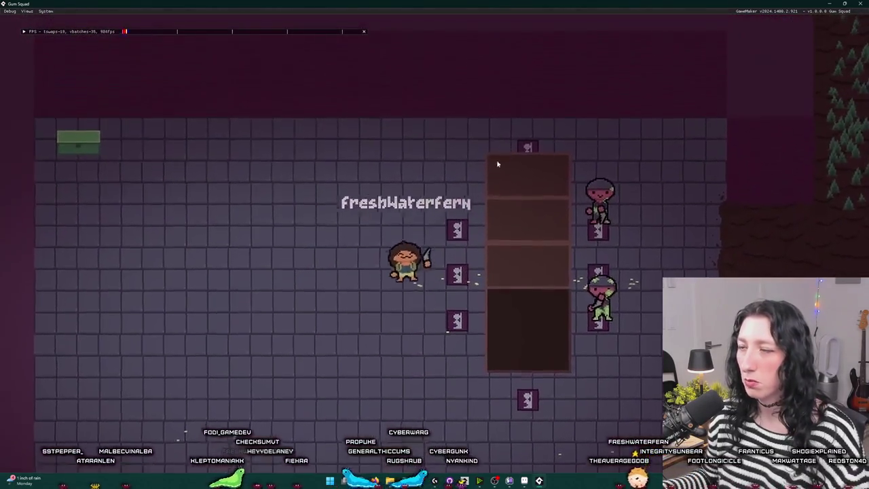
key(d)
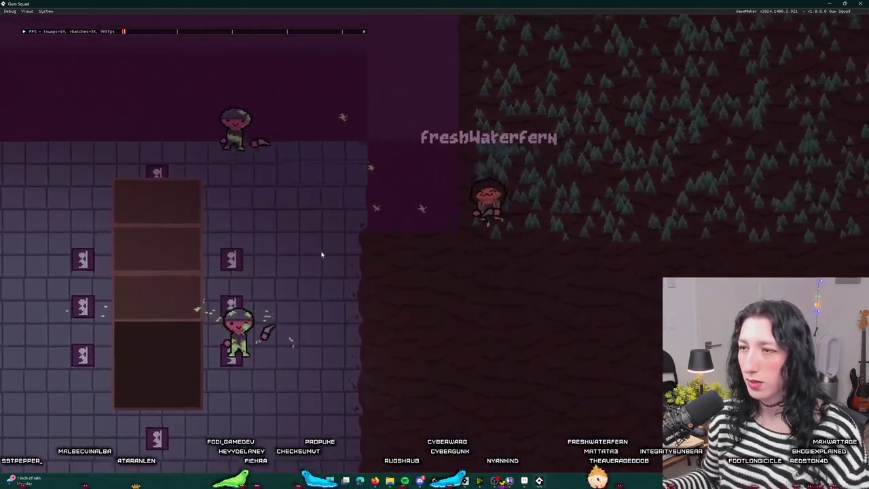
key(w)
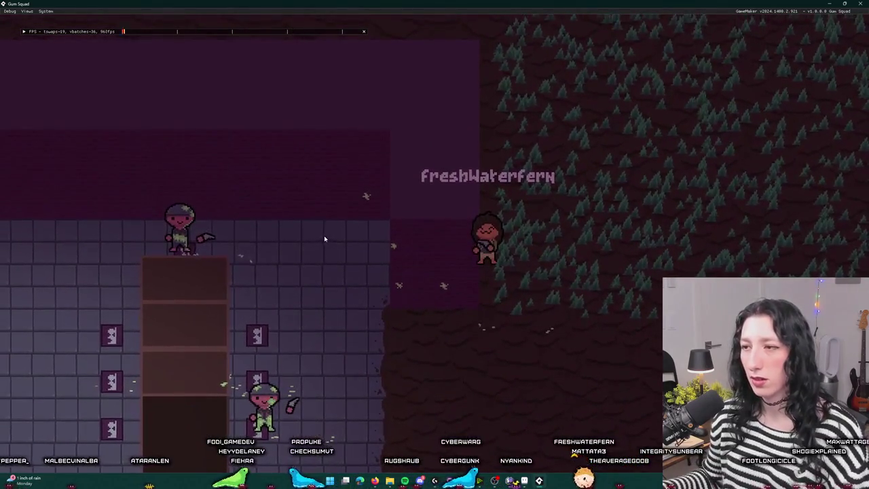
key(w)
key(a)
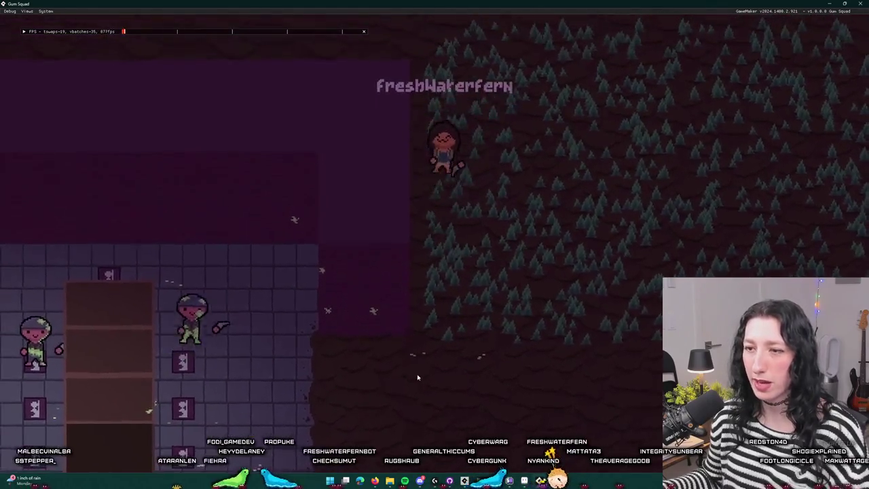
key(a)
key(s)
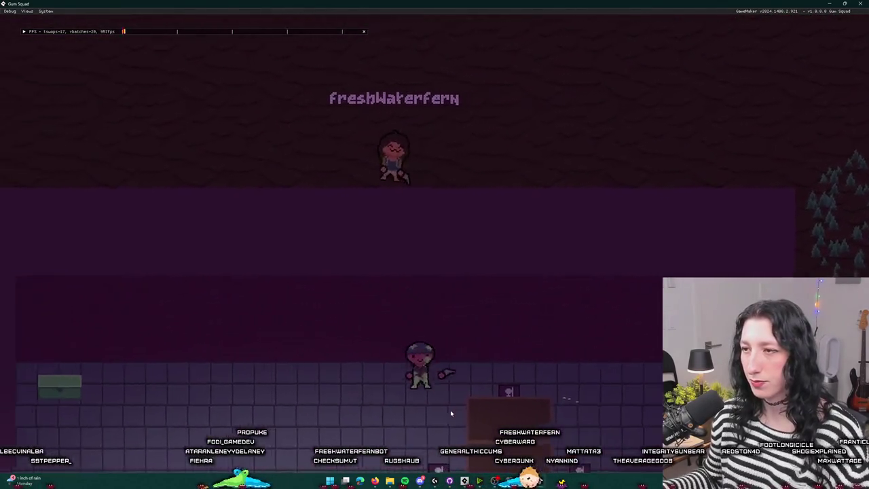
key(a)
key(s)
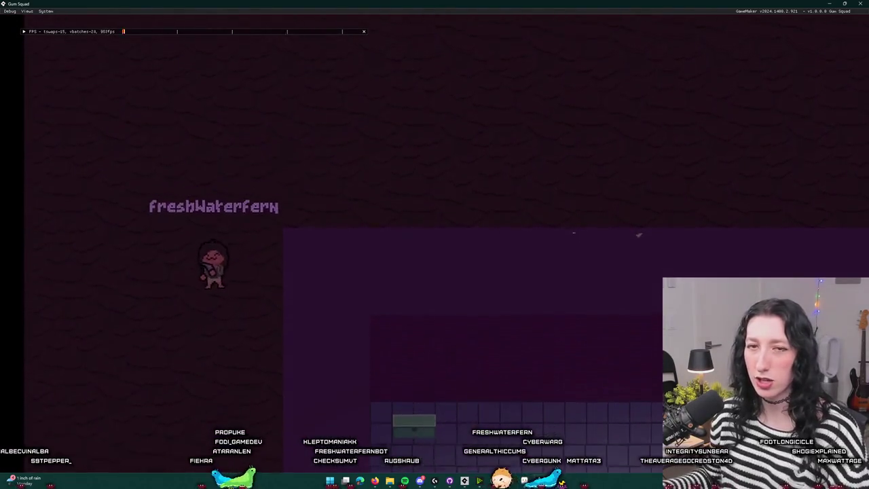
key(s)
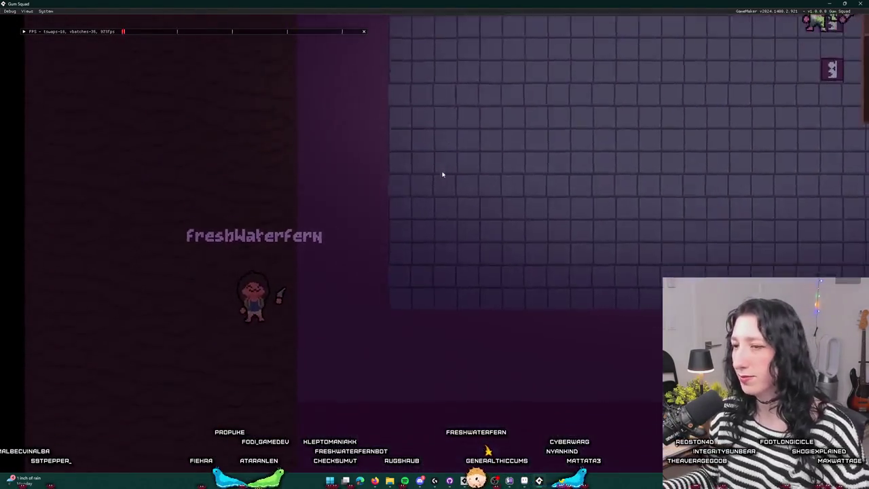
key(d)
Walk through the doorway into the dark forest, then close the running game.
key(d)
key(w)
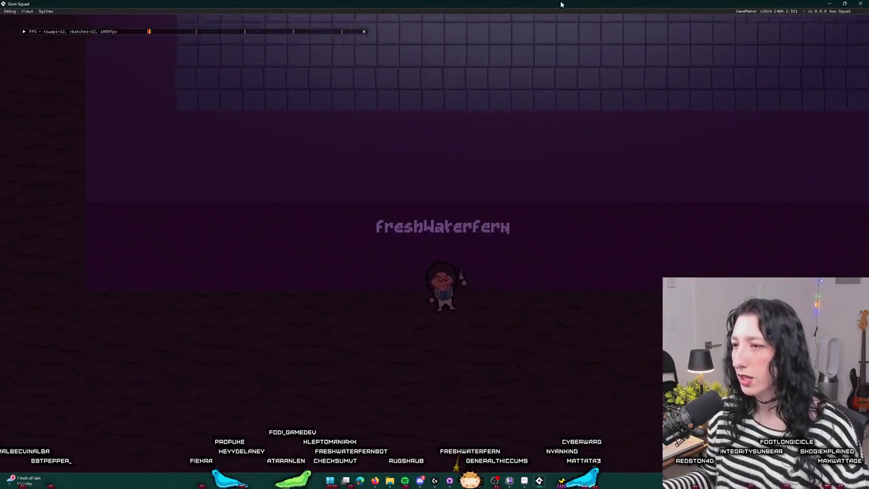
key(d)
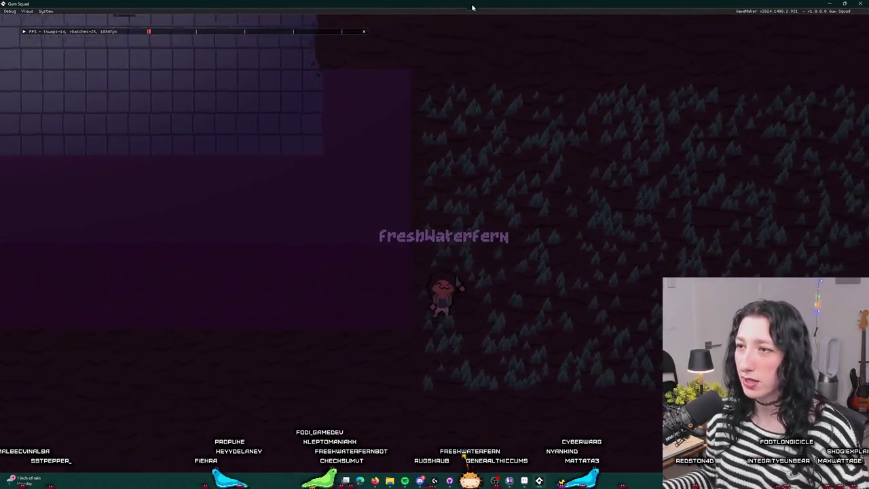
key(w)
key(w)
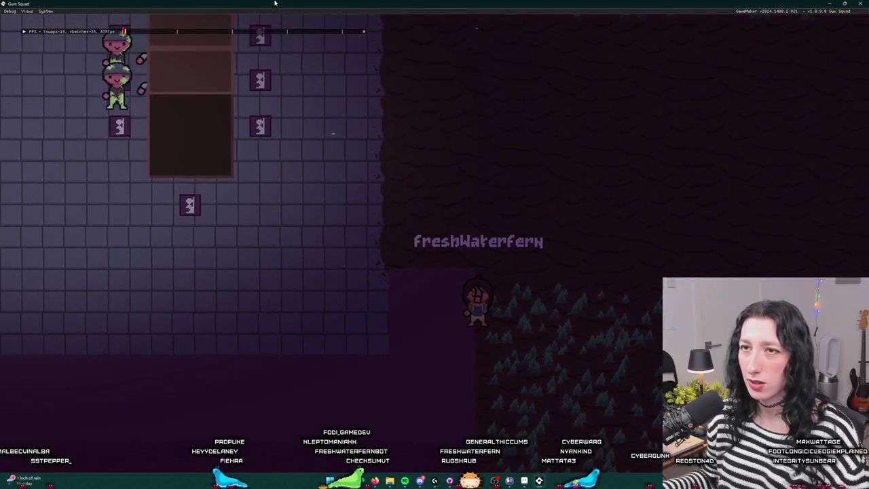
key(w)
key(a)
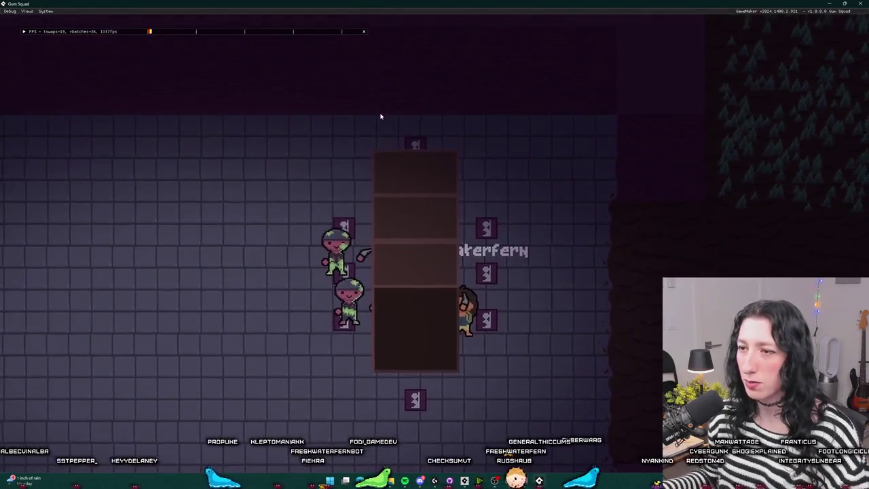
key(s)
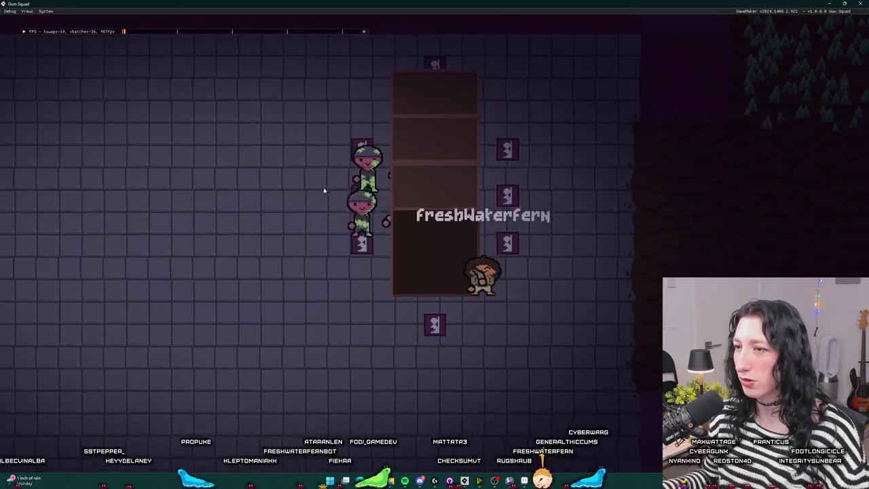
key(w)
key(d)
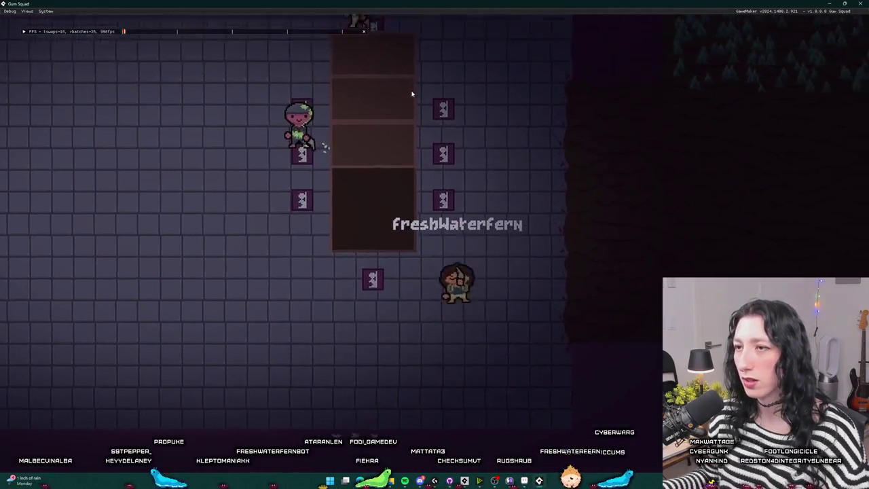
key(d)
key(w)
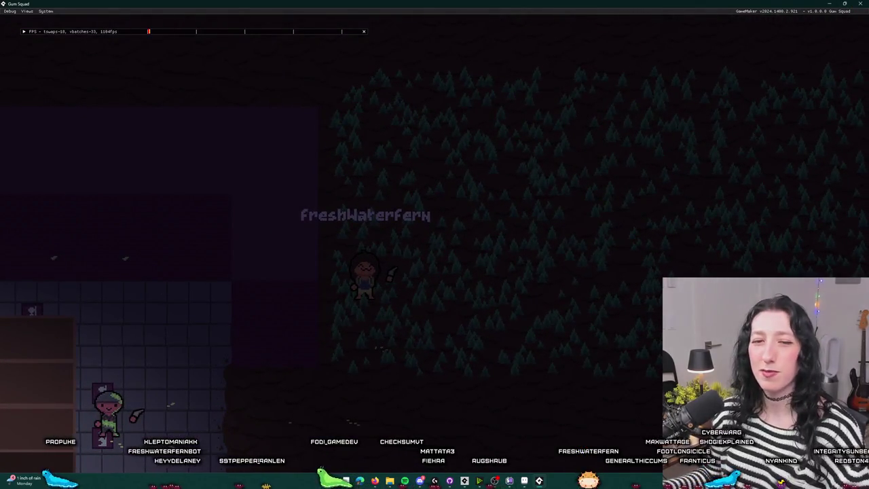
click(860, 3)
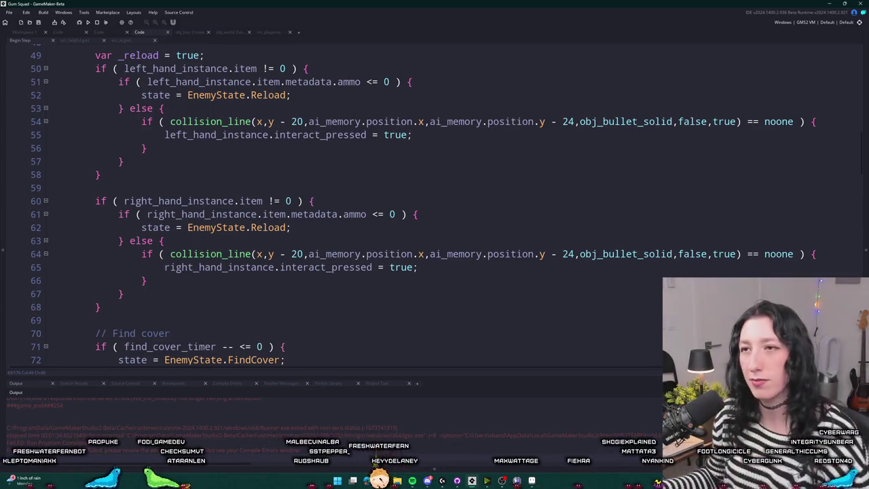
Search assets for peashooter, then dismiss the search to return to obj_enemy_glummer's Draw event.
scroll(470, 82, up, 2)
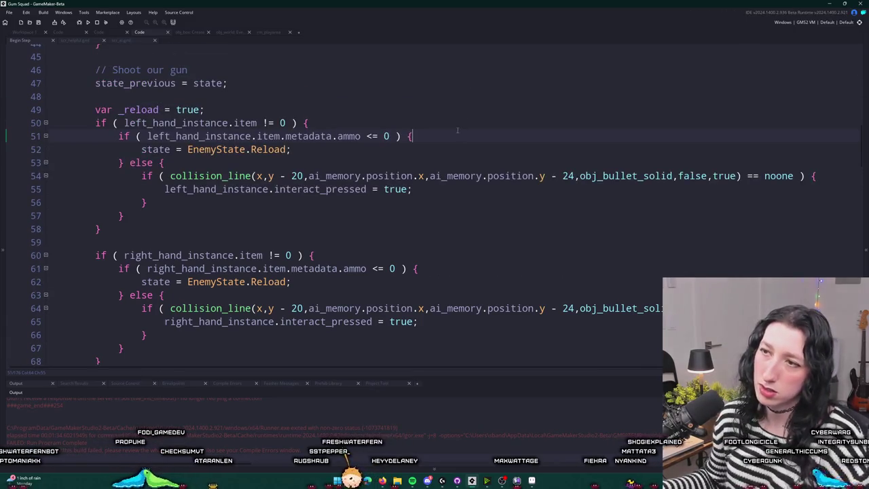
key(ctrl+t)
text(peashoote)
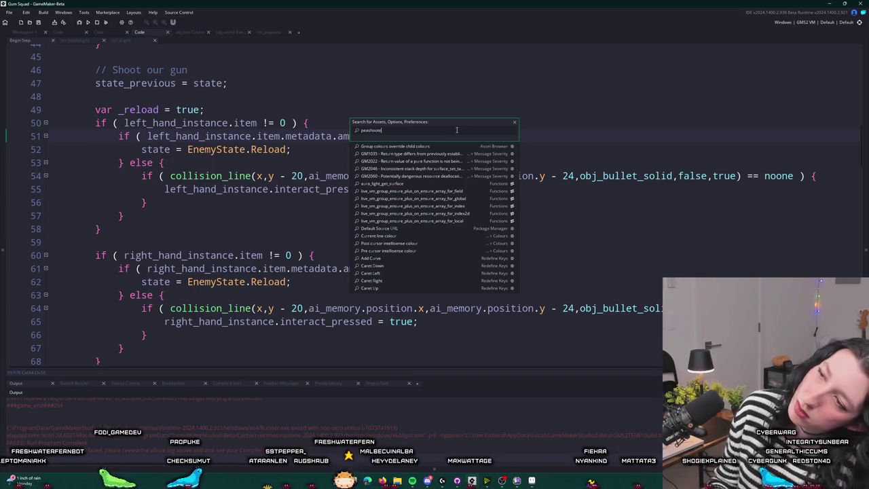
text(r)
key(Down)
key(Down)
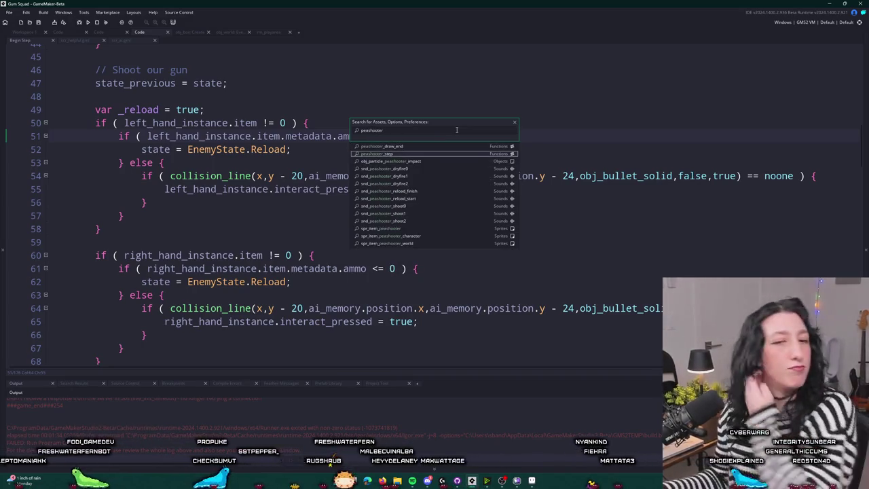
click(25, 32)
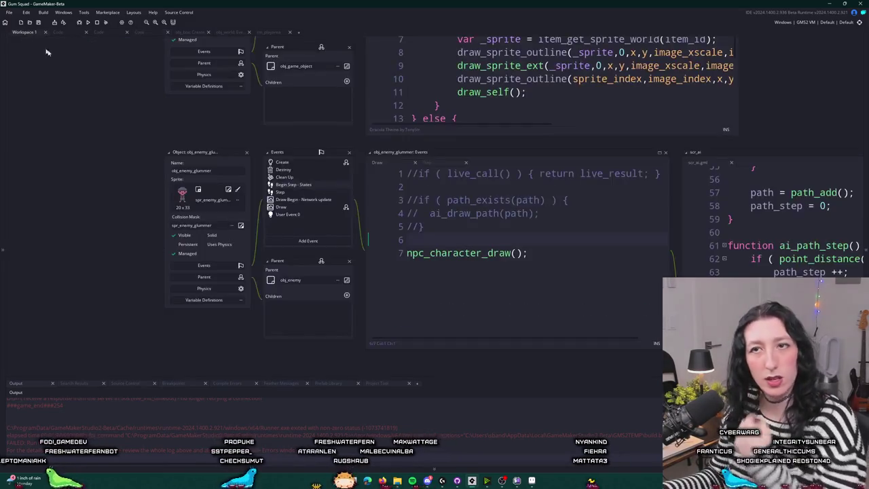
Open obj_enemy's Create event via asset search and type reaction_time on line 5.
double_click(308, 162)
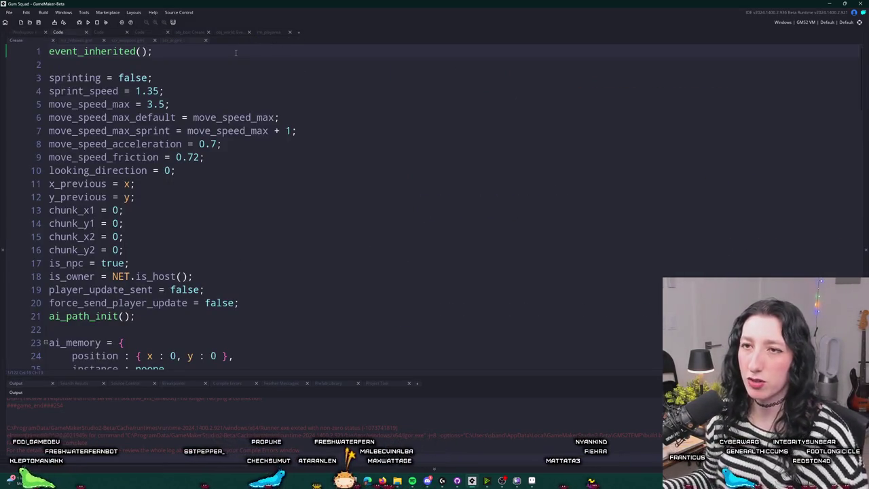
key(ctrl+t)
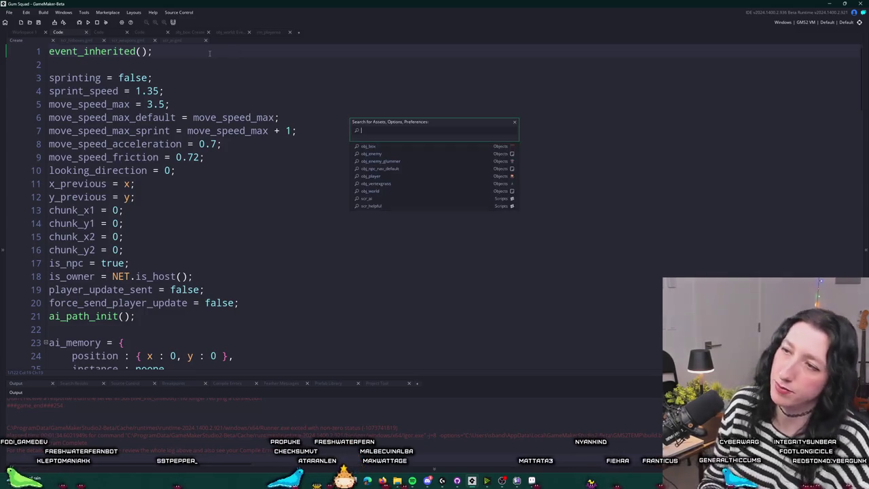
text(obj_enme)
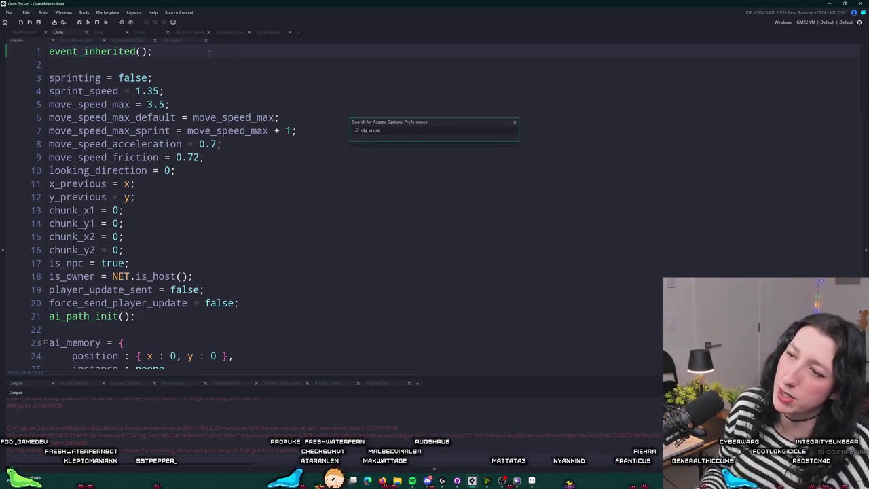
key(Return)
text(reac)
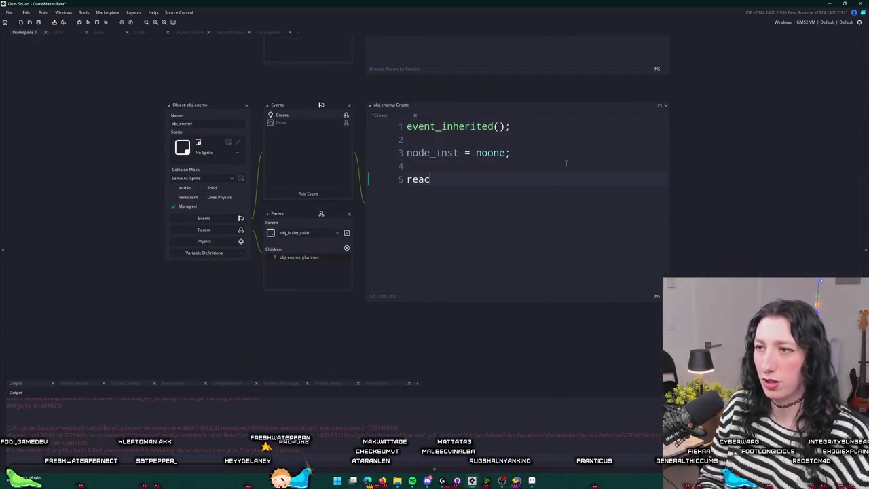
text(tion_time = 60;)
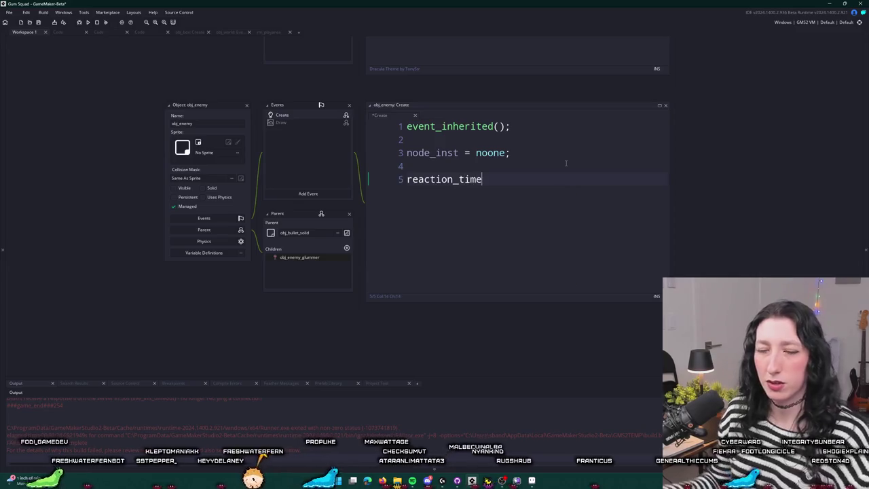
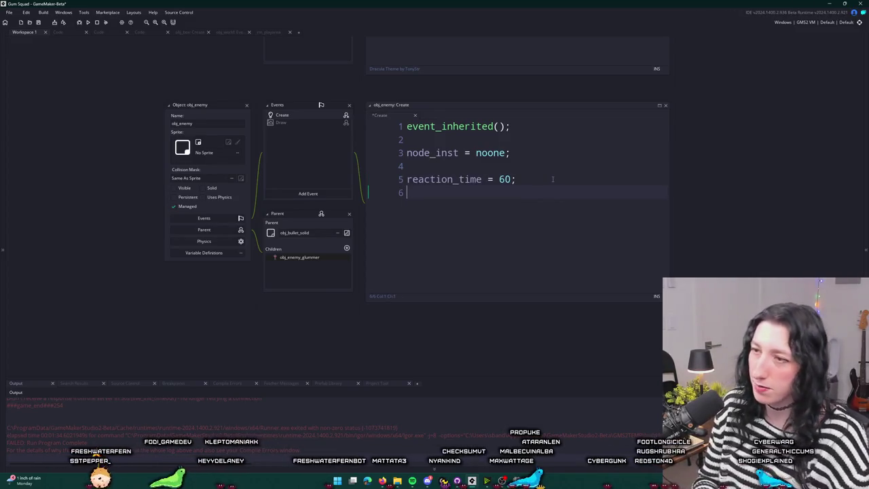
Add an aim_lerp variable on line 6 of obj_enemy's Create event, then view obj_map_entity's Create code.
text(aimk)
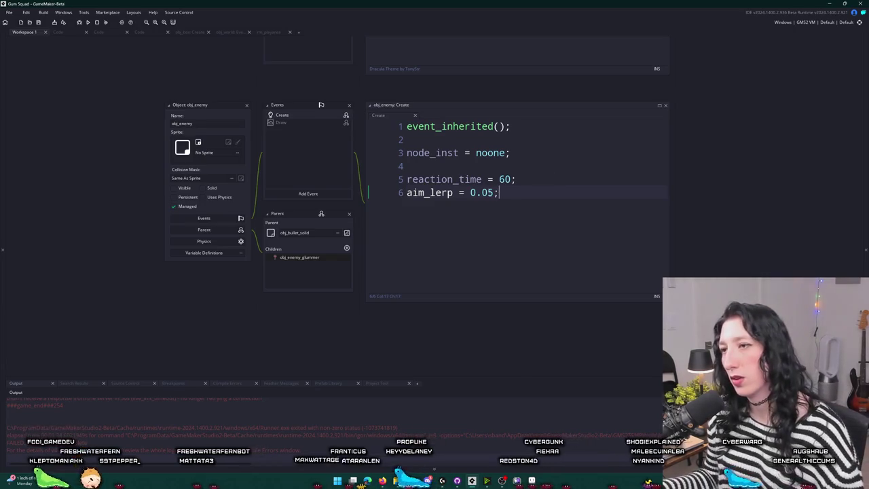
click(203, 32)
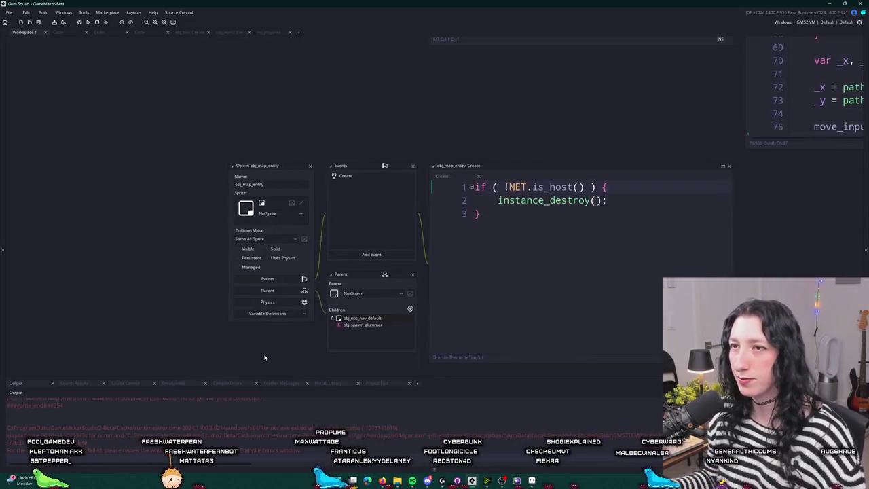
Search for the peashooter script and open scr_weapons.
key(ctrl+t)
text(glu)
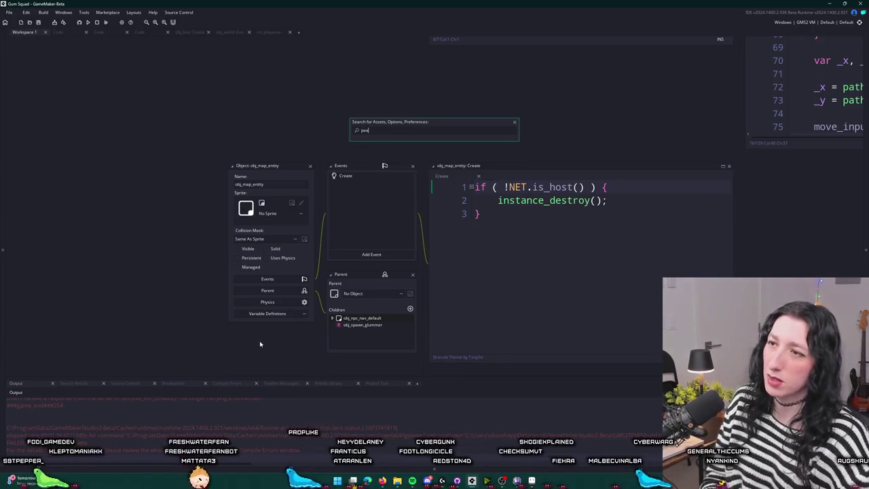
text(sh)
key(Return)
scroll(434, 203, down, 15)
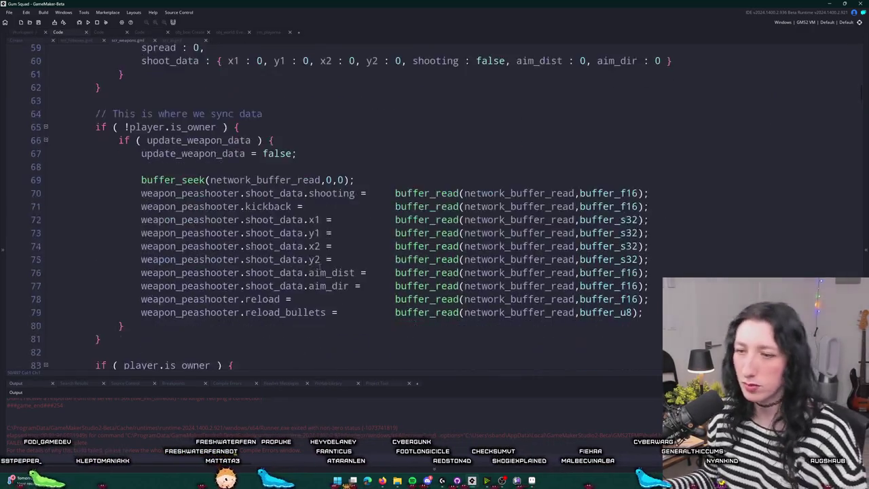
scroll(340, 203, down, 10)
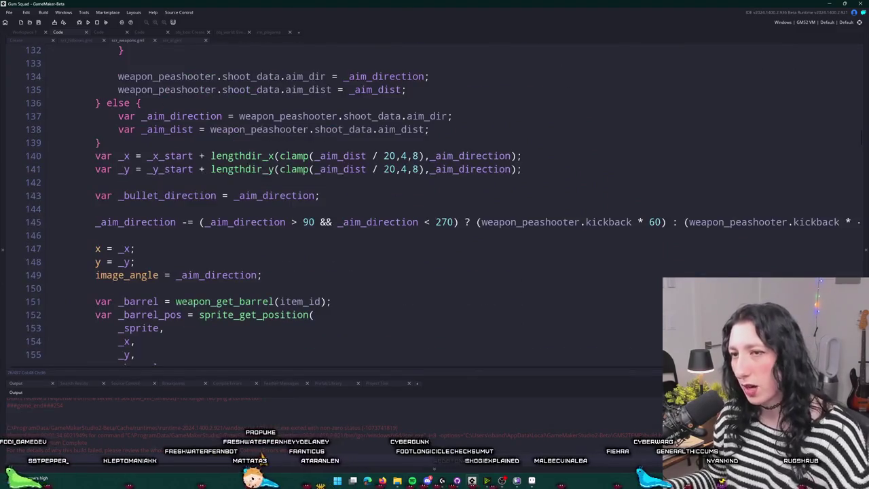
scroll(552, 94, up, 8)
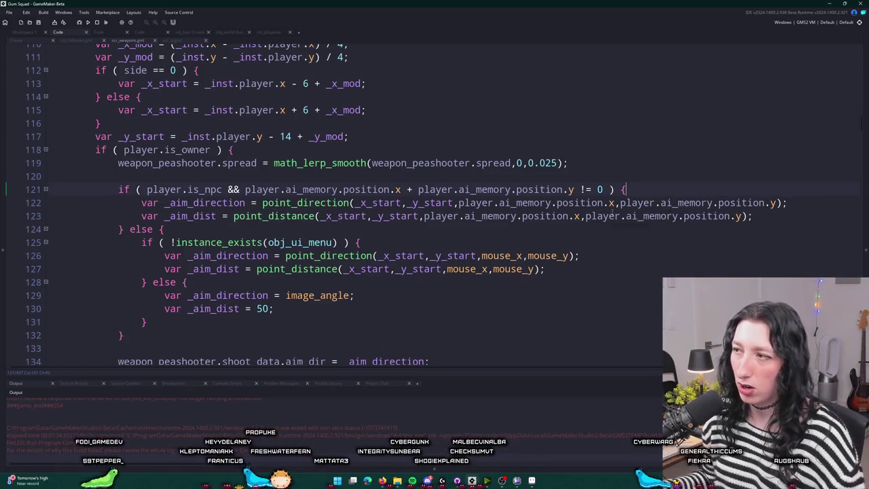
Inspect the NPC _aim_direction calculation on line 122 and the aim_dir assignment on line 134.
double_click(203, 202)
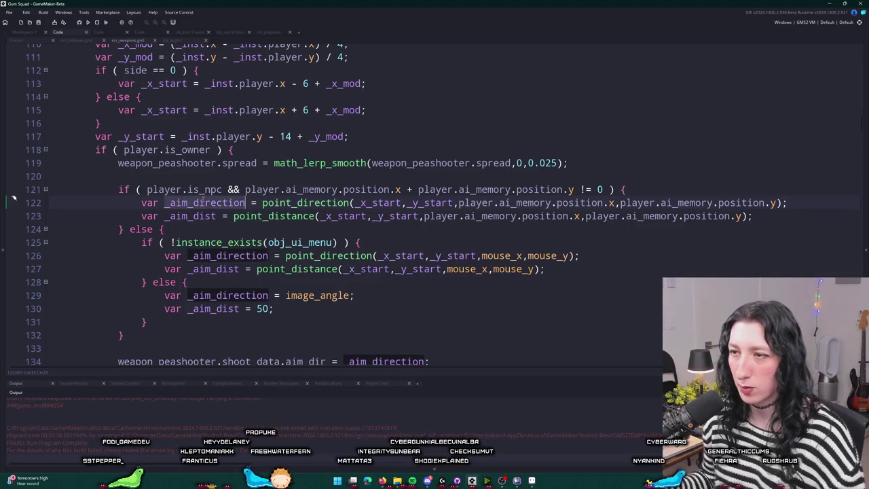
scroll(272, 313, down, 2)
click(321, 307)
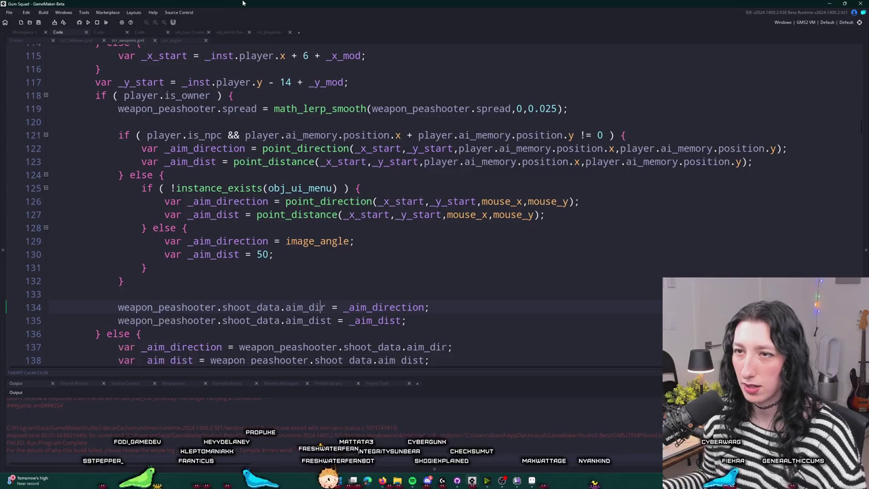
click(262, 148)
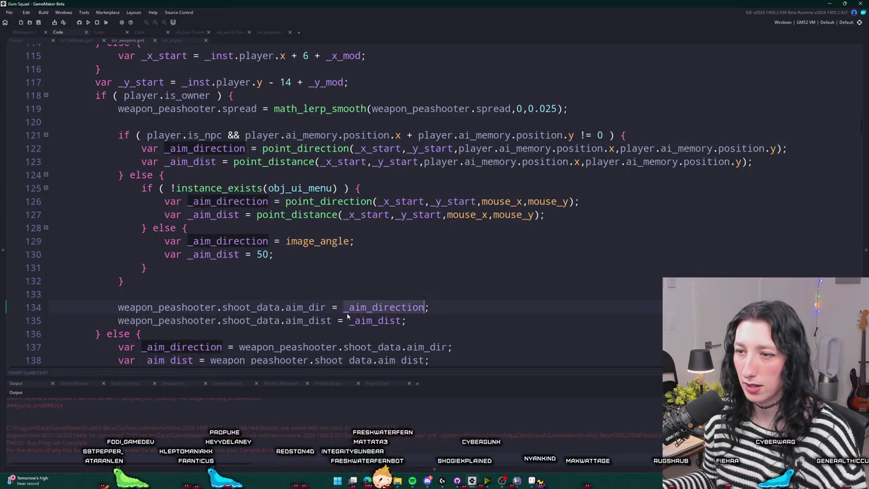
click(326, 306)
mouse_move(249, 162)
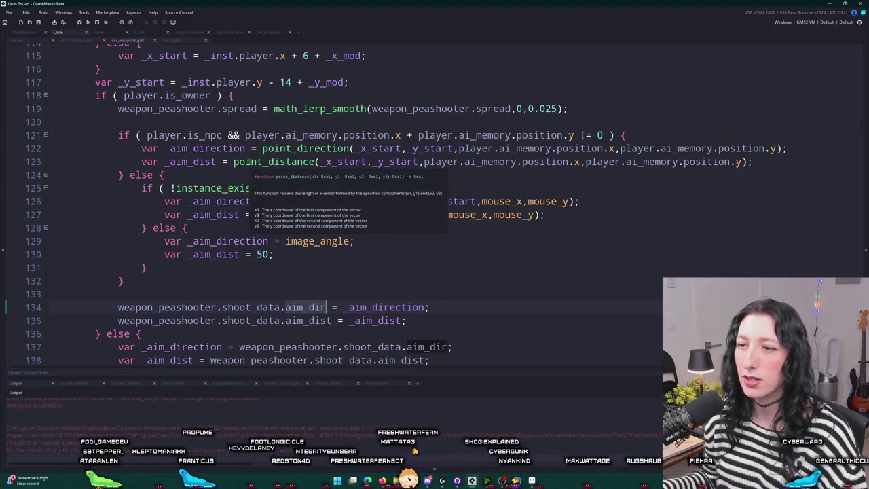
click(263, 148)
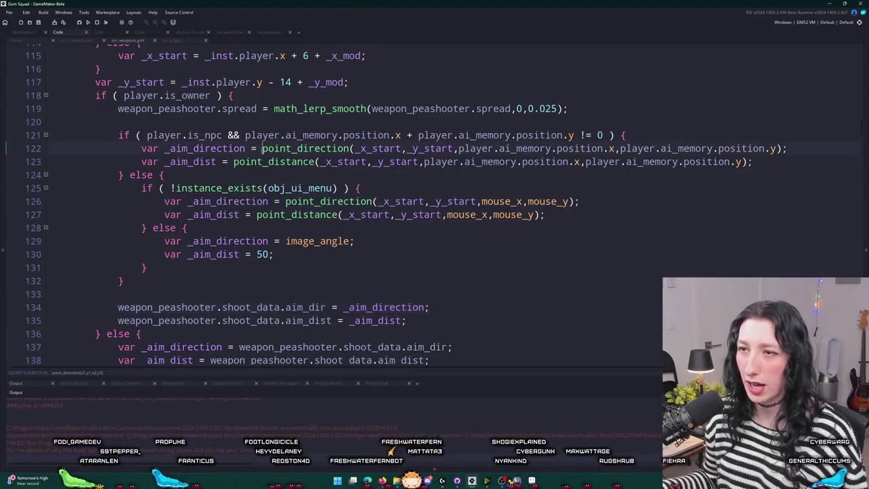
Wrap line 122's point_direction call in math_lerp_angle, with its arguments on separate lines.
text(lerp()
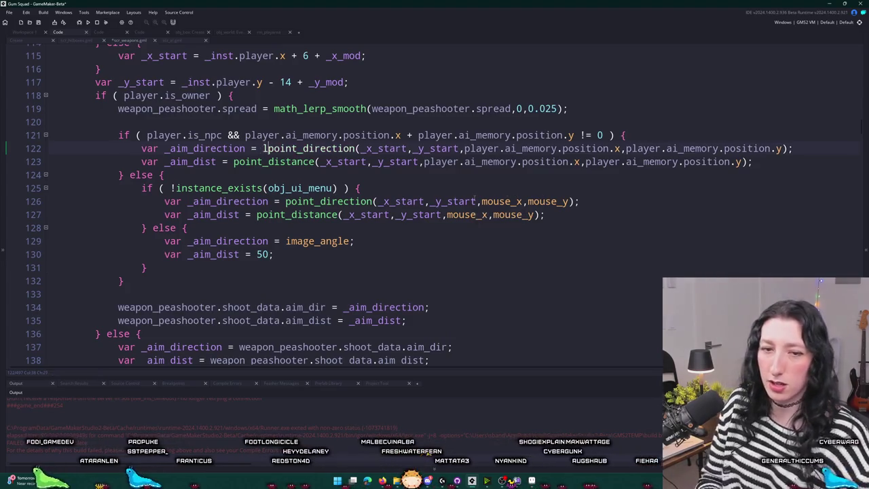
key(BackSpace)
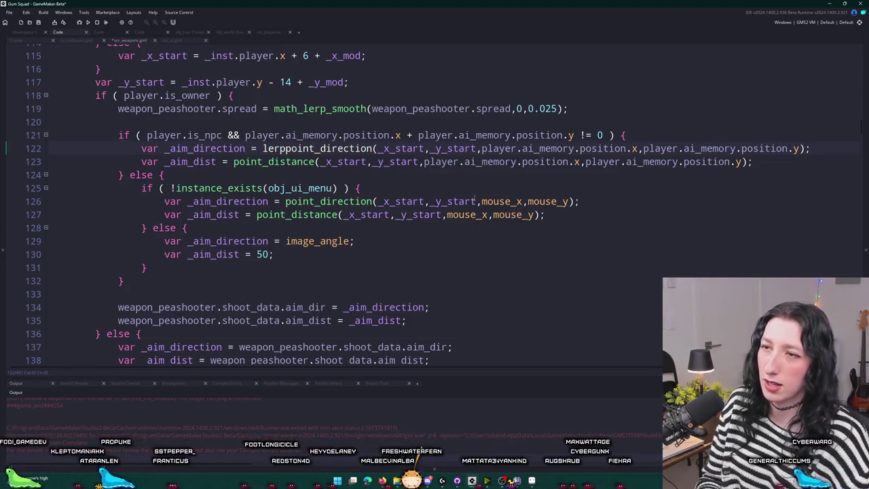
text(_)
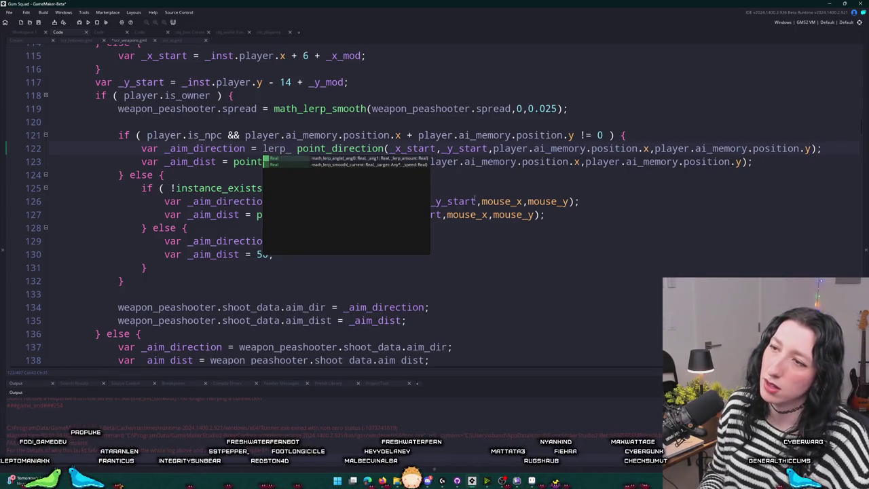
key(Return)
key(Delete)
key(Delete)
key(Return)
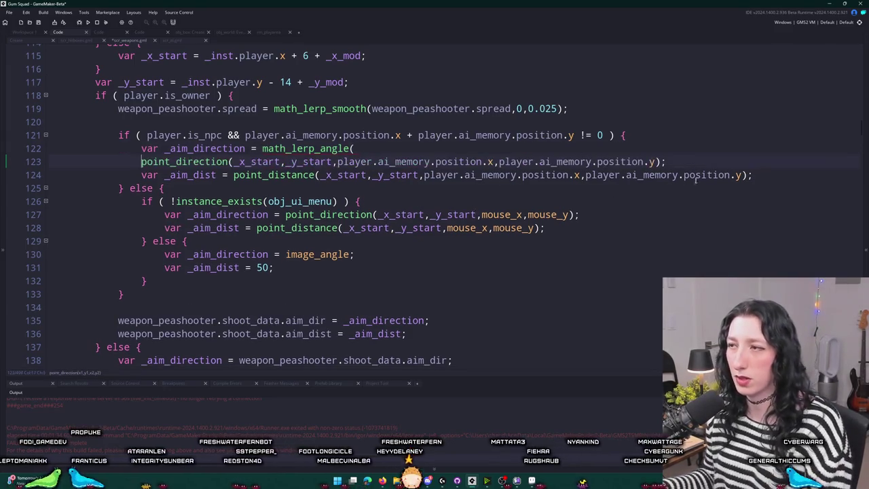
key(Return)
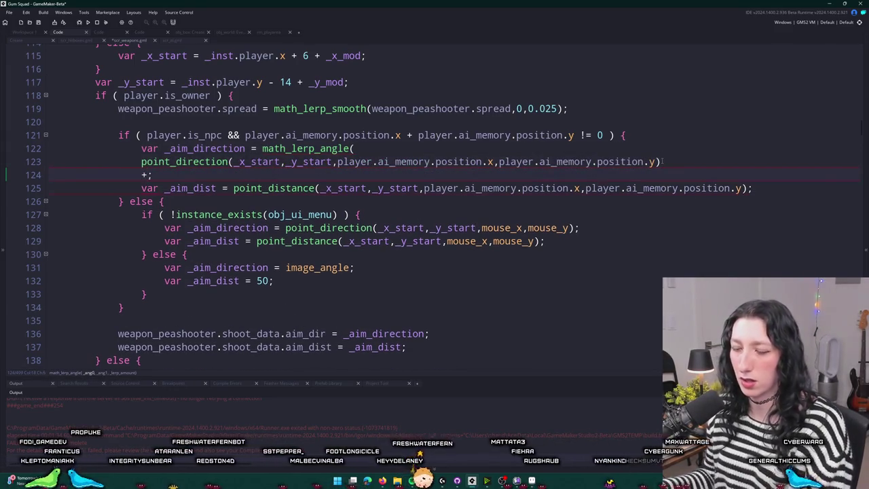
text())
key(Tab)
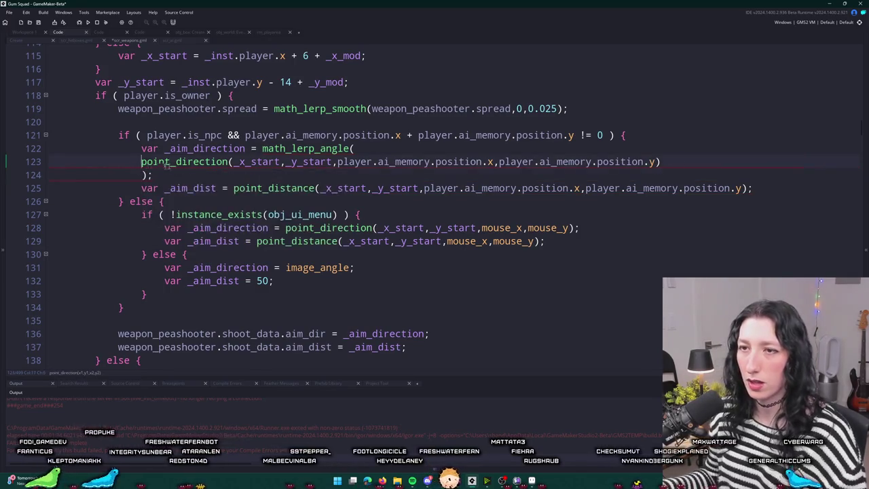
key(Return)
key(Return)
text(weapnoi)
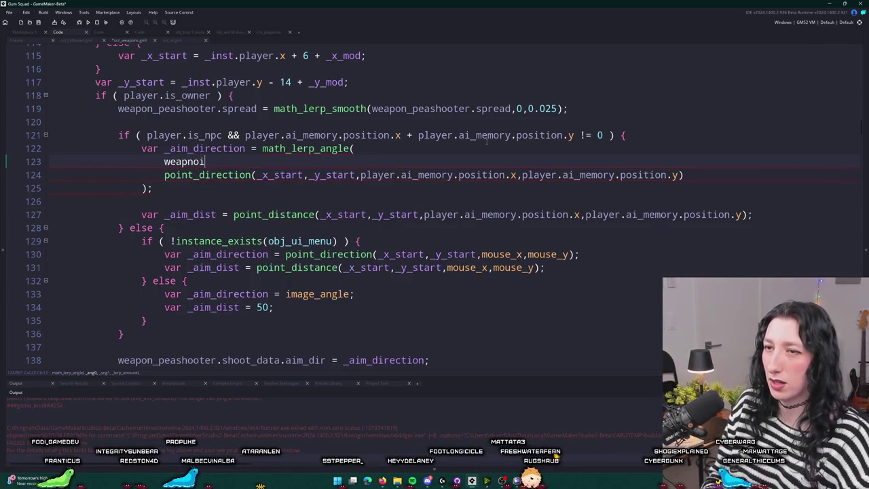
Pass weapon_peashooter.shoot_data.aim_dir as the start angle and add a line for player.aim_lerp.
key(BackSpace)
key(BackSpace)
key(BackSpace)
text(on_p)
key(Return)
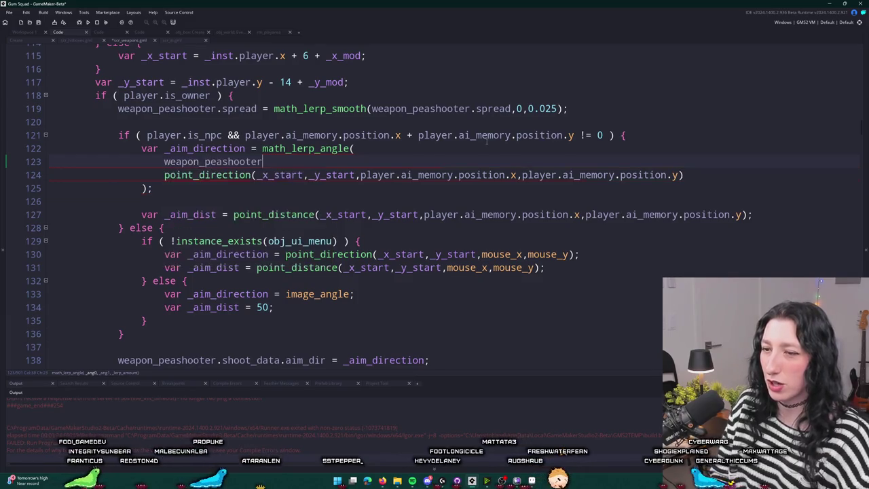
text(.shoot_d)
key(Return)
text(.aim_dir,)
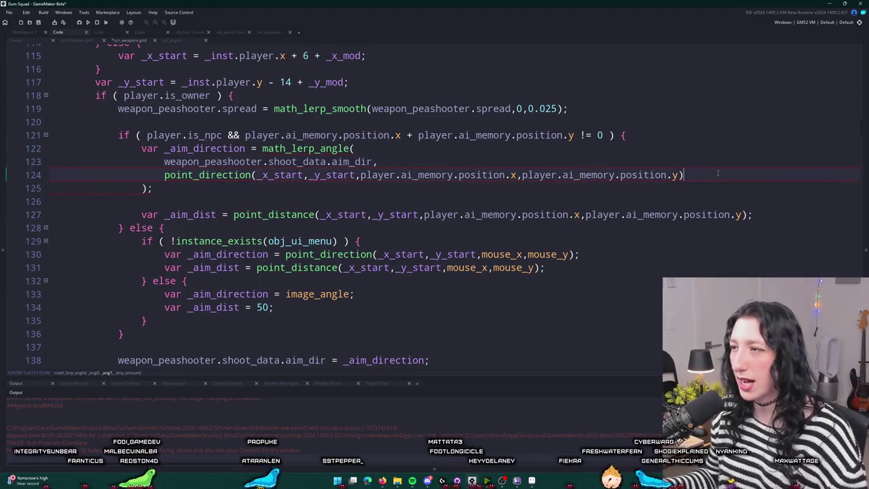
text(,)
key(Return)
text(player.aim_lerp)
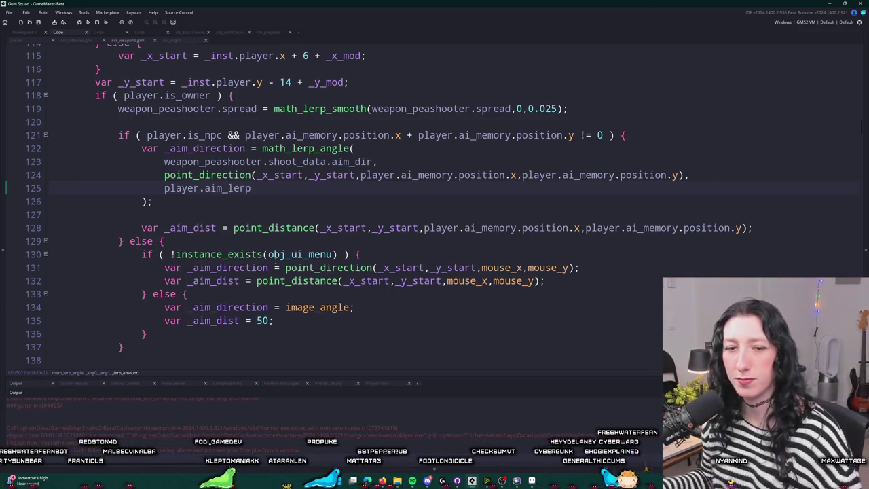
scroll(455, 204, up, 9)
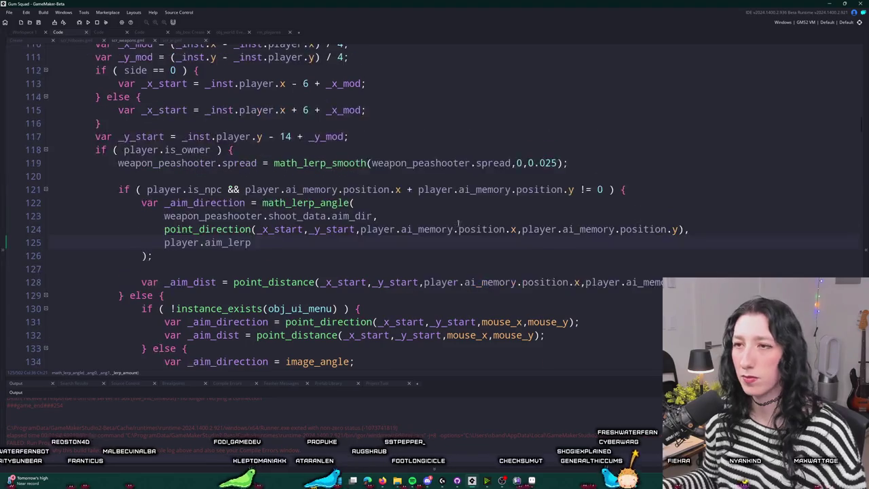
Change shoot_data aim_dist's initial value on line 60 from 0 to player.looking_direction.
scroll(459, 224, up, 7)
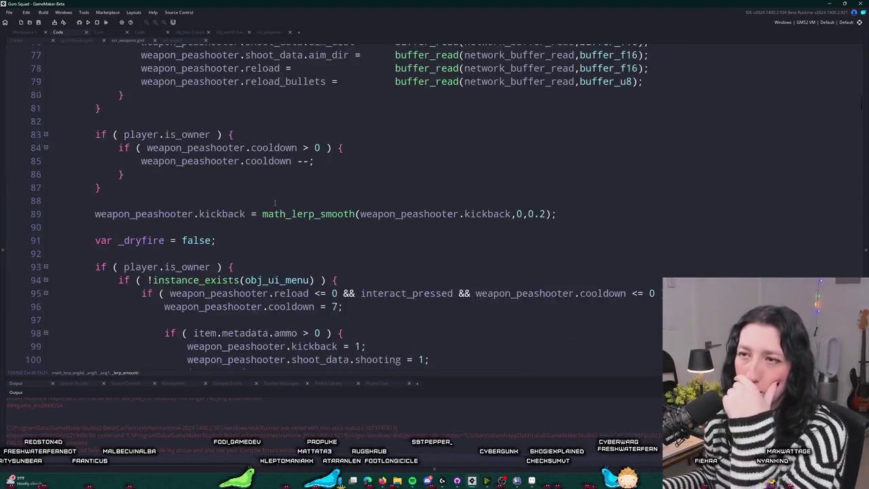
scroll(258, 102, up, 2)
scroll(258, 102, up, 3)
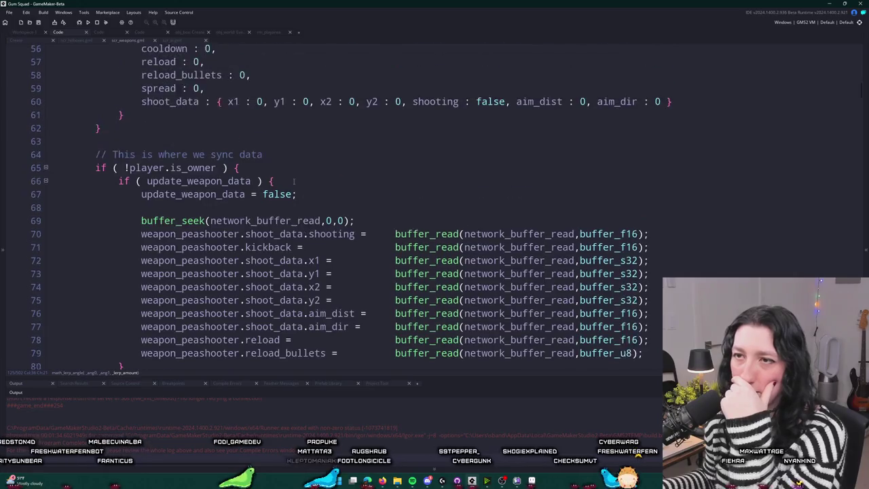
click(586, 169)
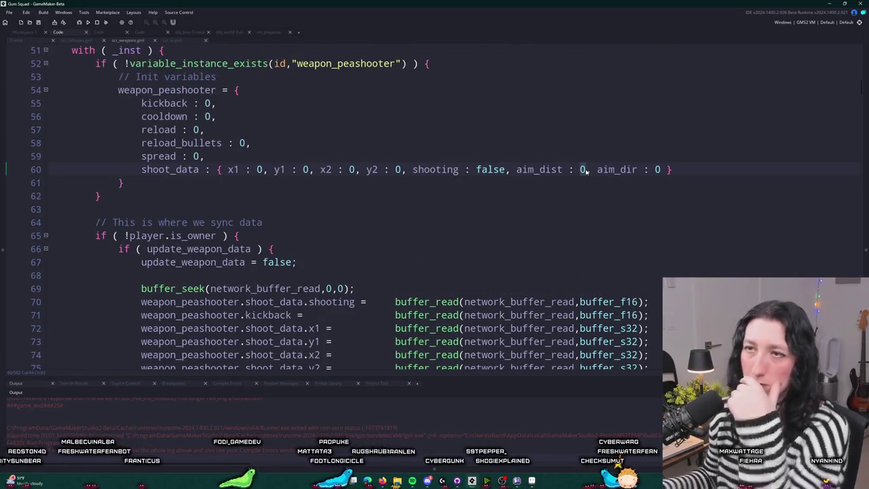
key(BackSpace)
text(player.look)
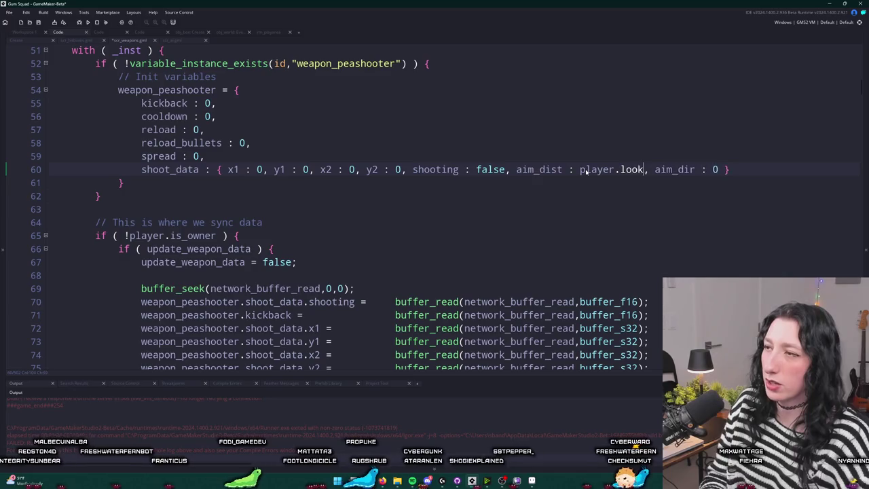
text(ing_direction)
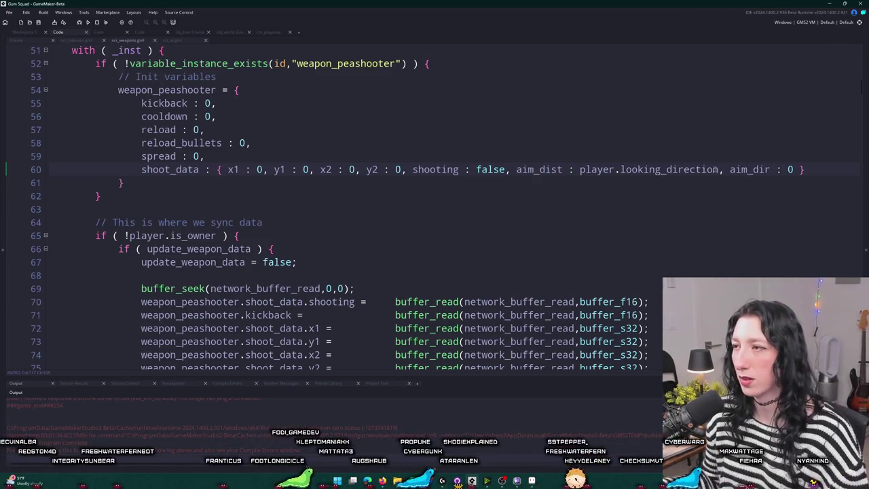
drag(718, 169, 603, 169)
text(0)
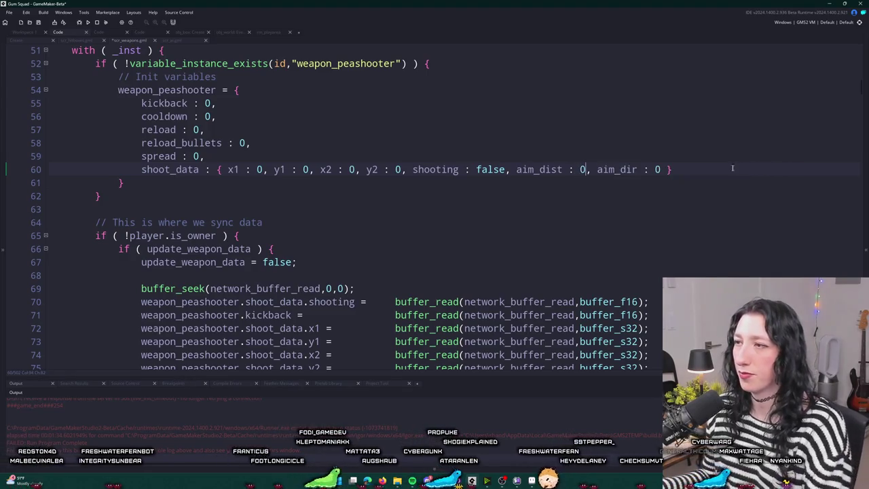
key(ctrl+z)
scroll(636, 201, down, 12)
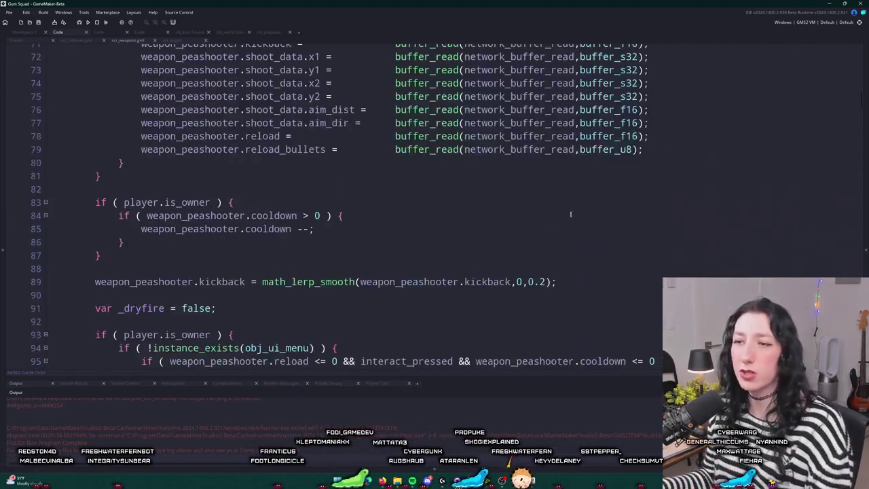
scroll(495, 171, down, 7)
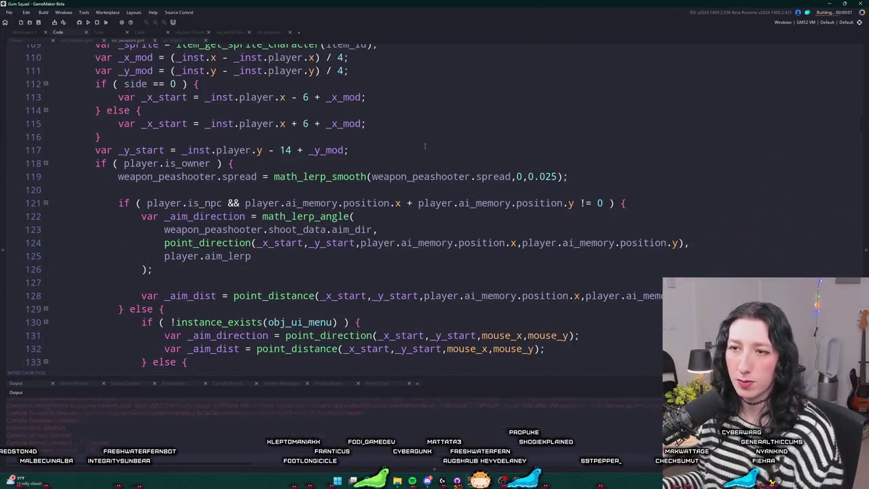
Maximise the Gum Squad game window once the build finishes.
scroll(428, 146, down, 2)
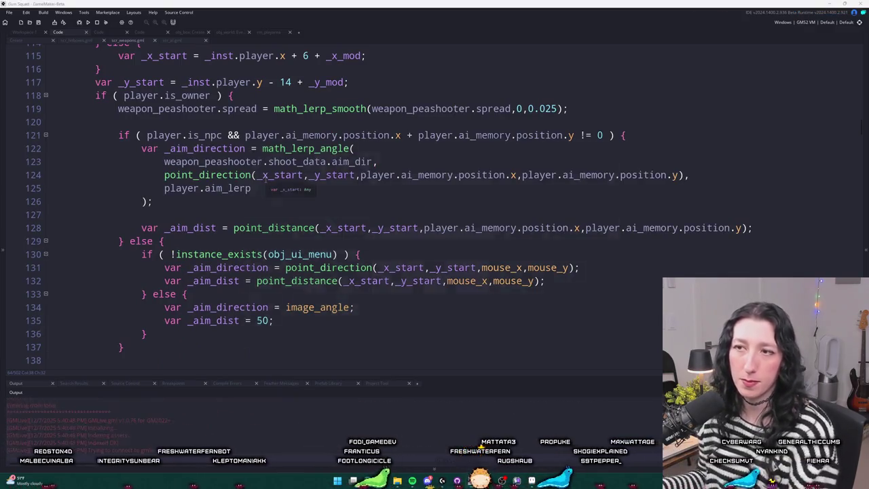
double_click(490, 123)
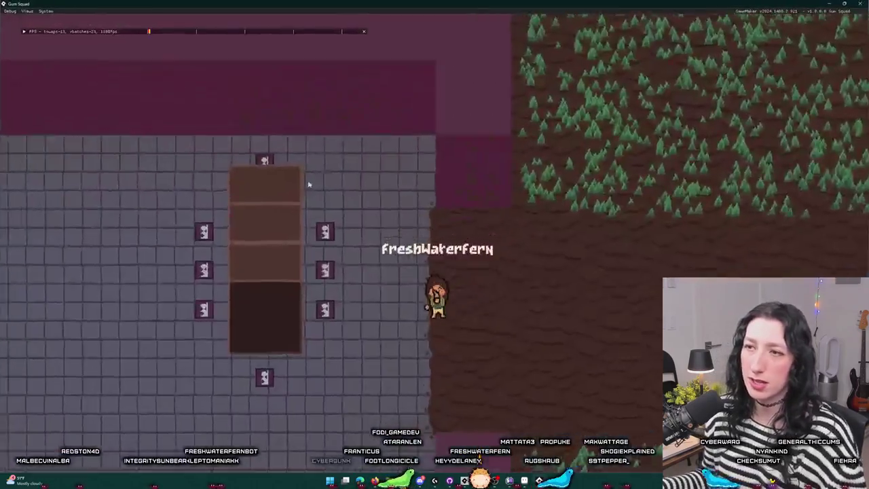
Walk the player through the enemy room and around the wooden corridor to draw enemy fire.
key(a)
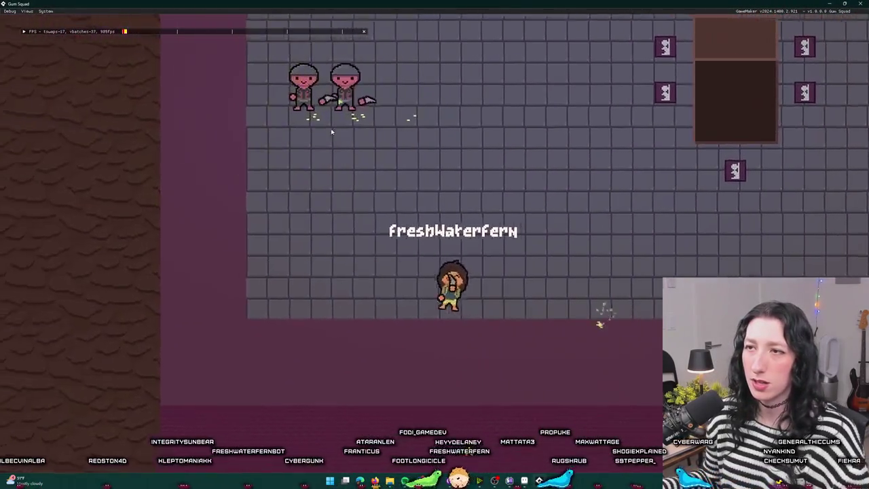
key(w)
key(d)
key(s)
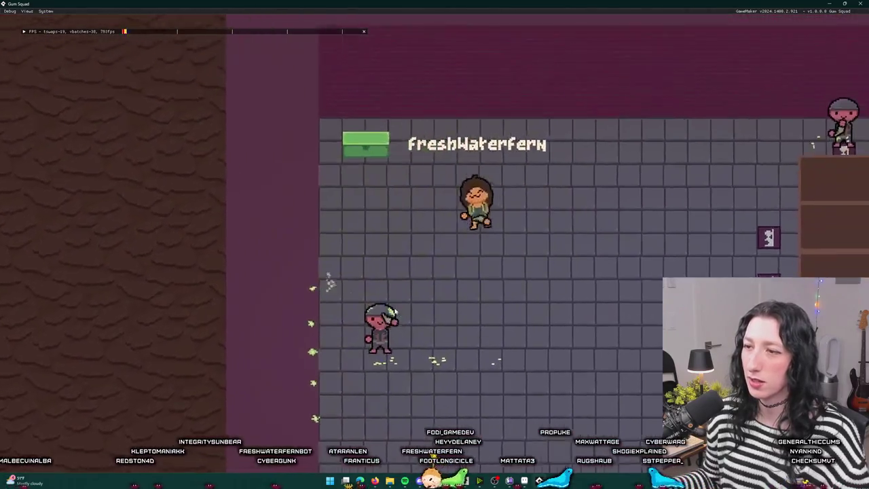
key(w)
key(d)
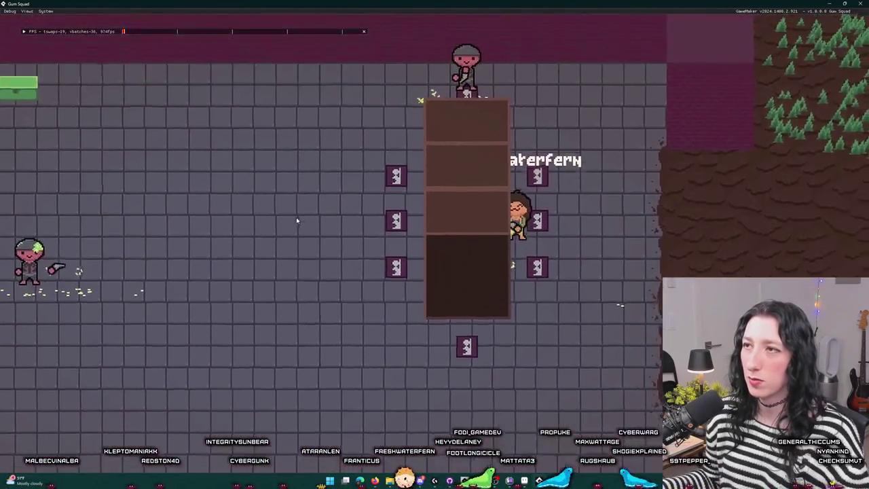
key(d)
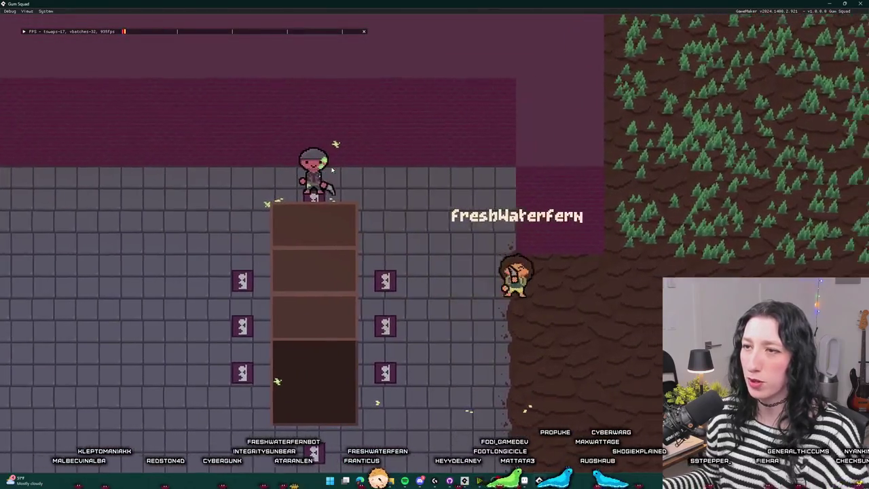
key(w)
key(a)
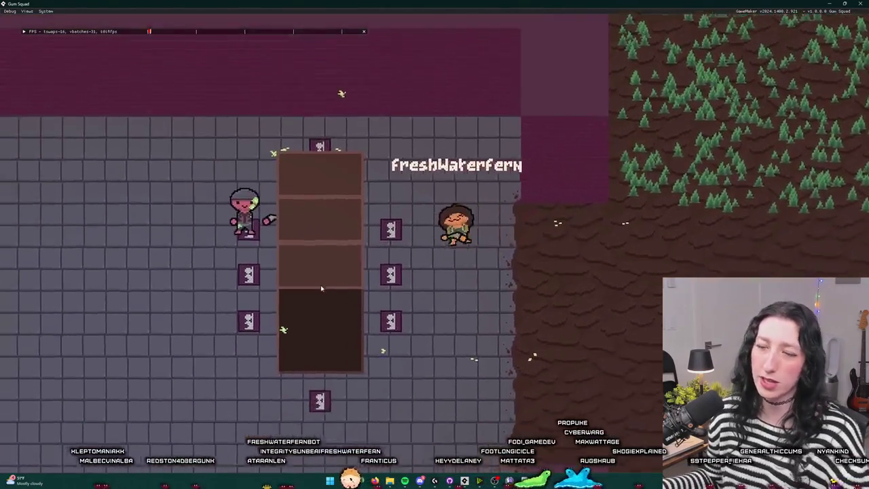
key(w)
key(d)
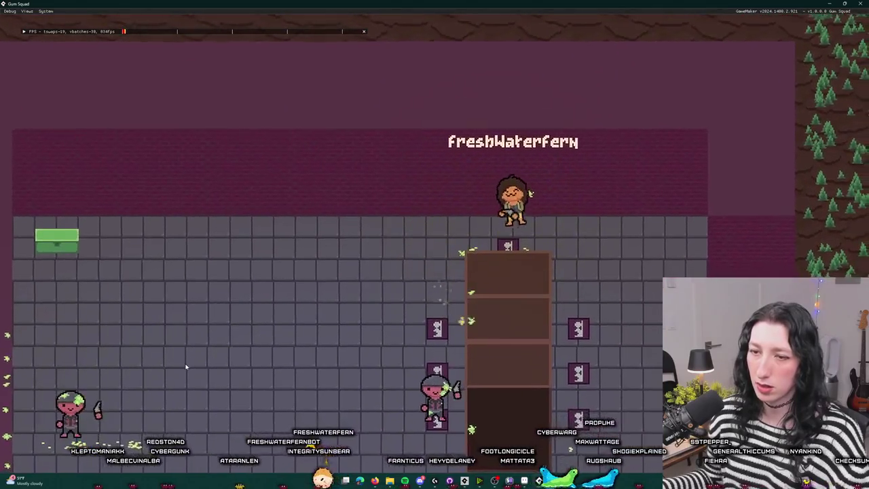
key(s)
key(s)
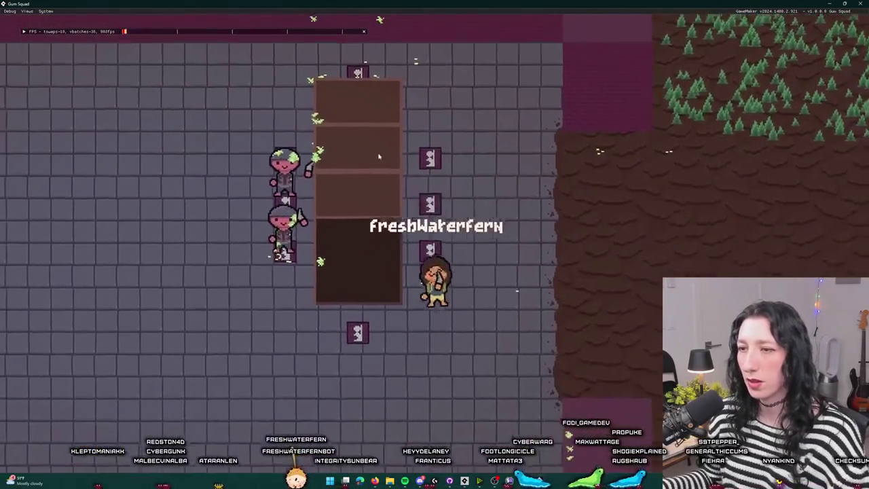
key(a)
key(d)
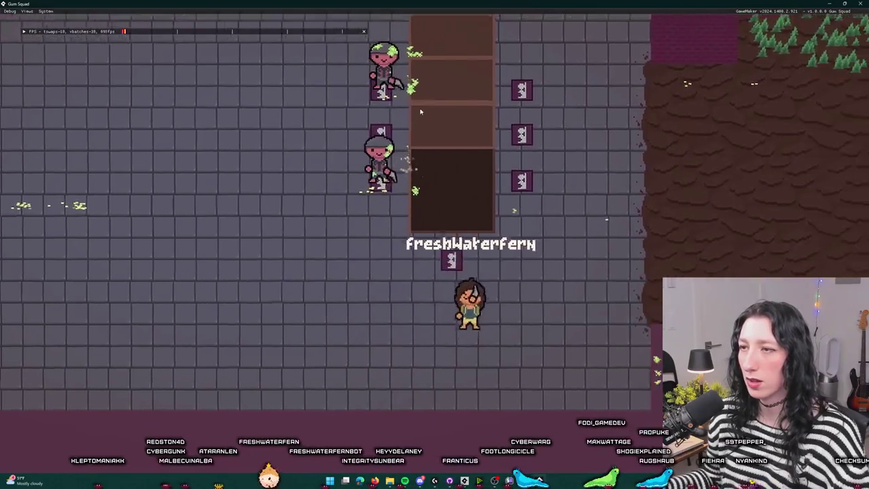
key(w)
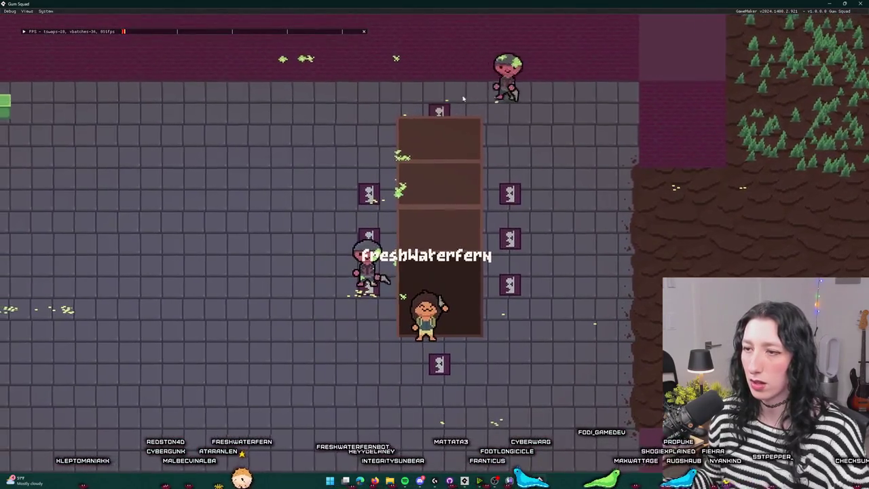
key(s)
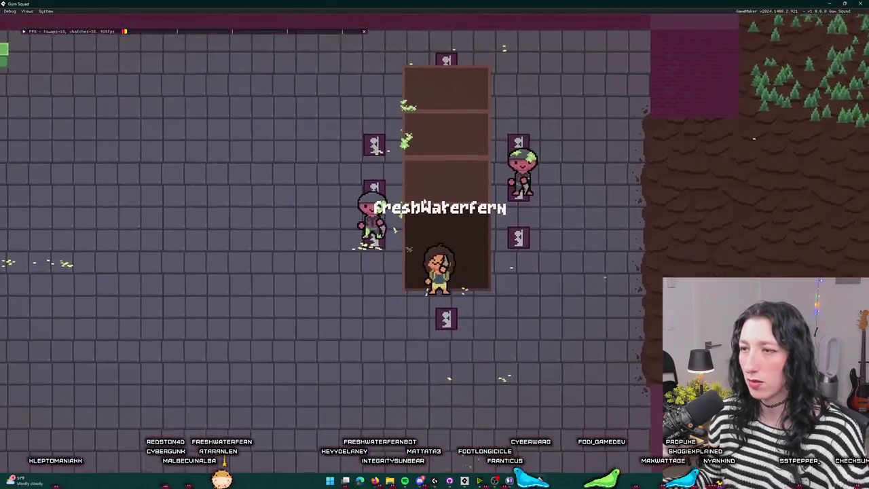
Move the player through the forest area while dodging enemies, then leave the game.
key(w)
key(d)
key(w)
key(d)
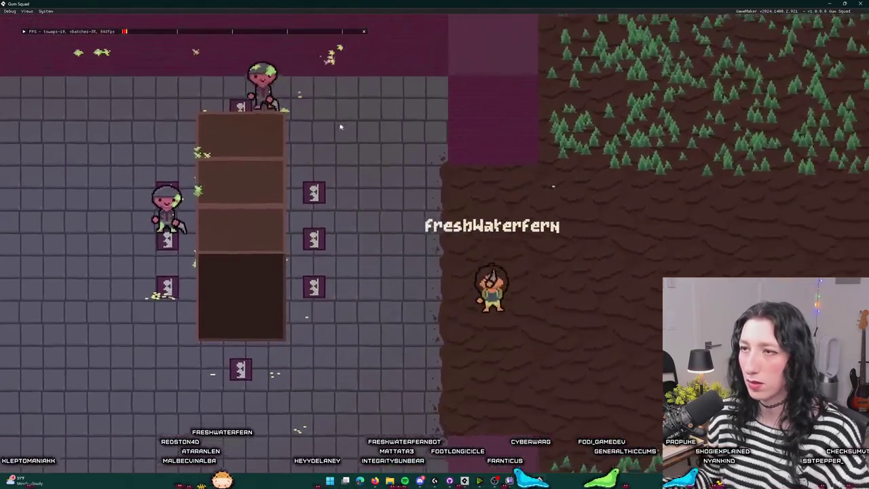
key(s)
key(a)
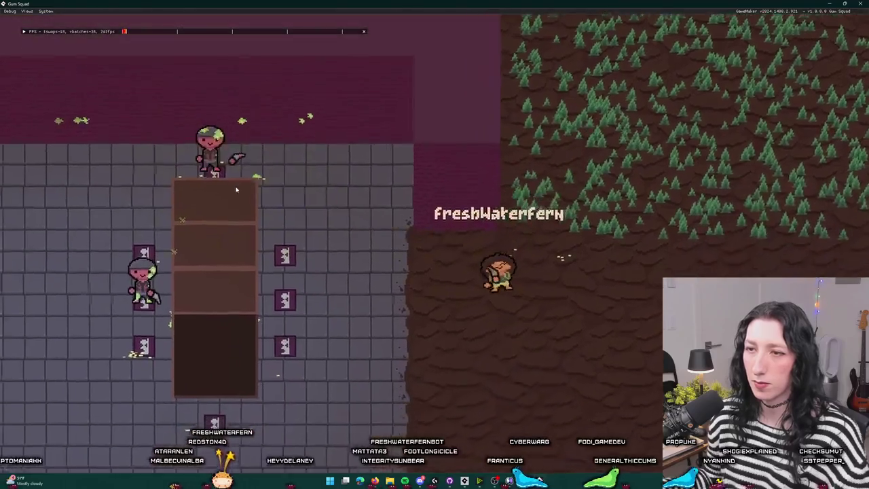
key(d)
key(w)
key(a)
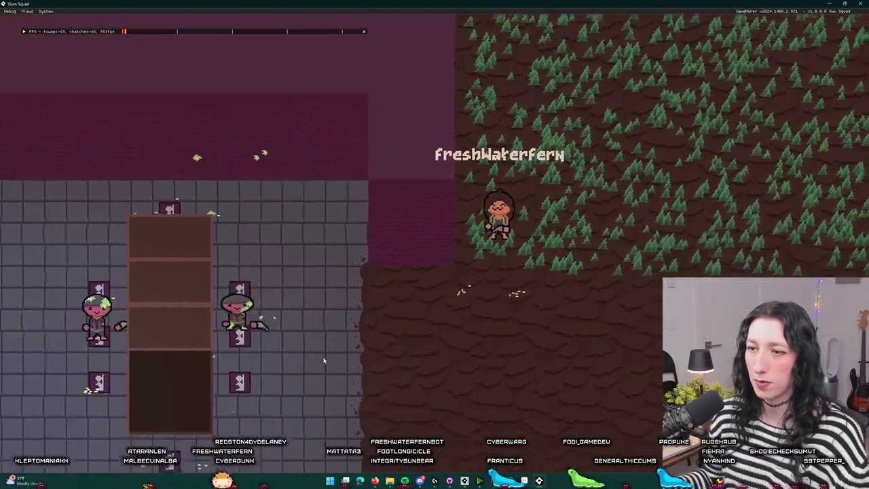
key(w)
key(s)
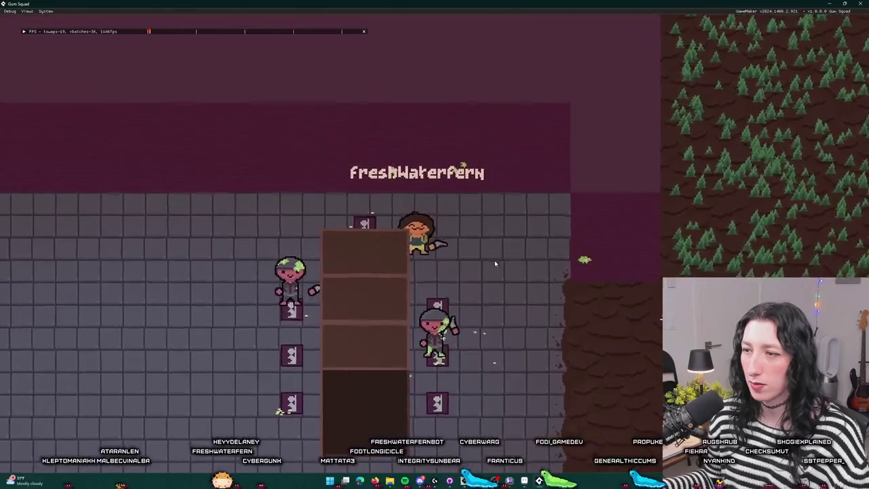
key(d)
key(w)
key(d)
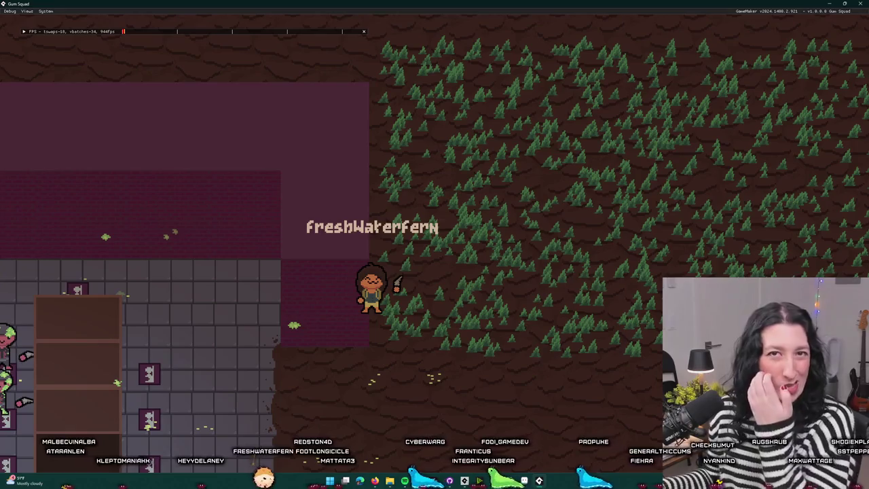
key(alt+Tab)
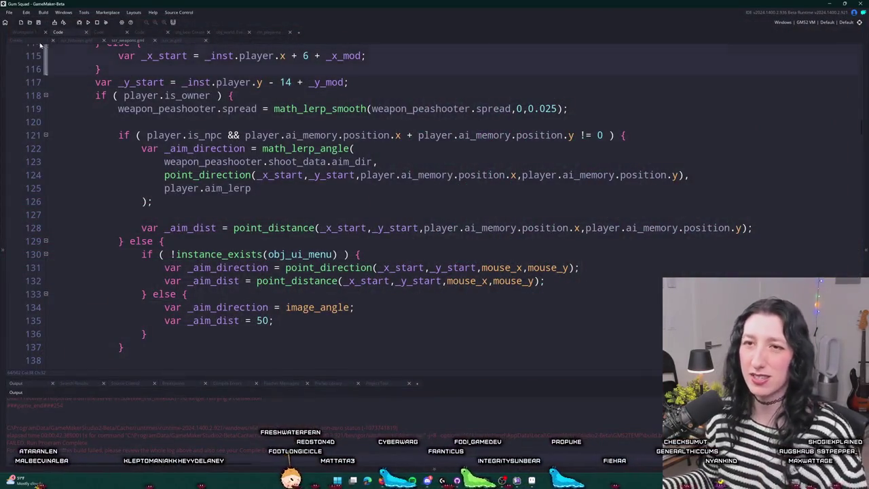
Edit aim_lerp in obj_enemy's Create event from 0.03 to 0.05.
click(28, 43)
click(31, 34)
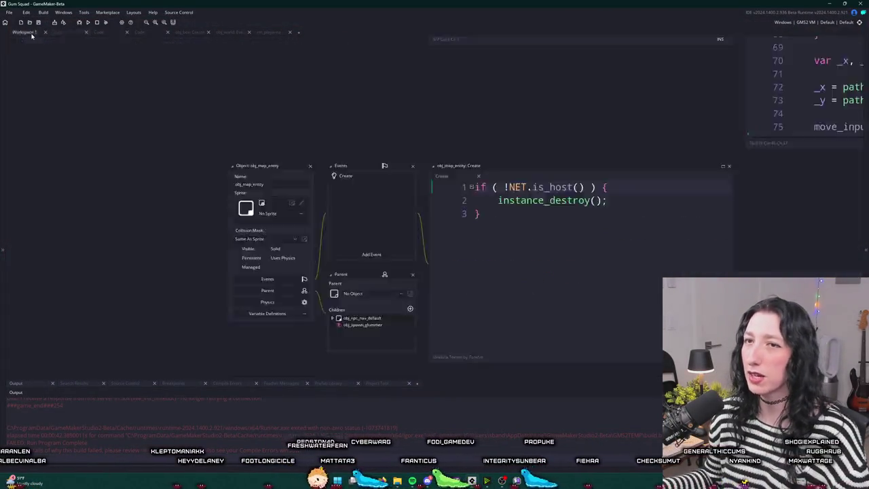
scroll(307, 150, up, 10)
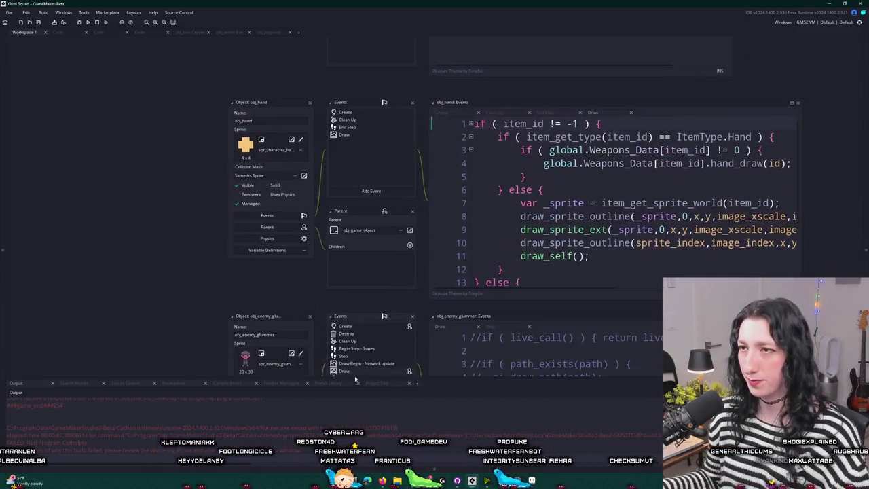
scroll(385, 211, down, 5)
key(super)
key(super)
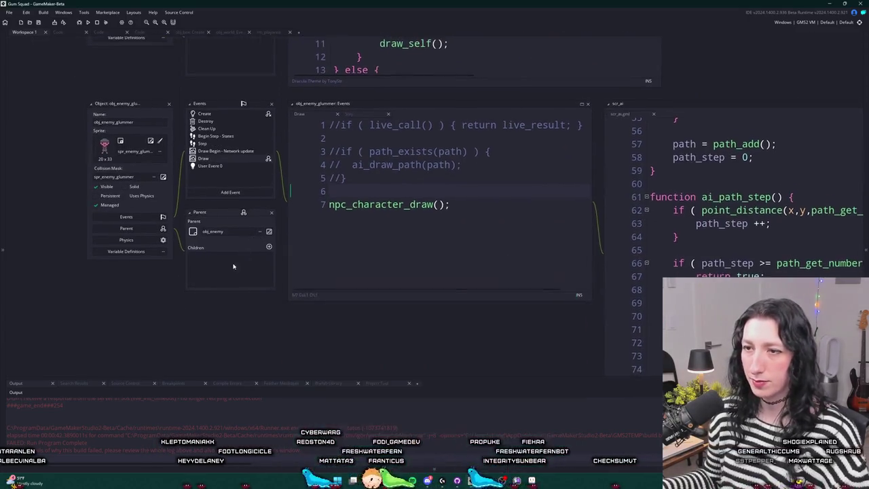
scroll(217, 264, down, 5)
scroll(277, 196, up, 5)
key(ctrl+t)
text(obj_ene)
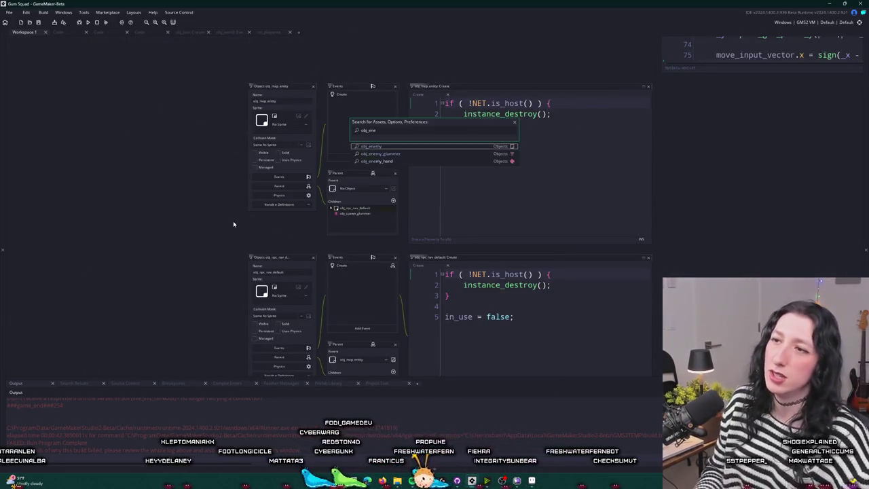
key(Return)
click(676, 179)
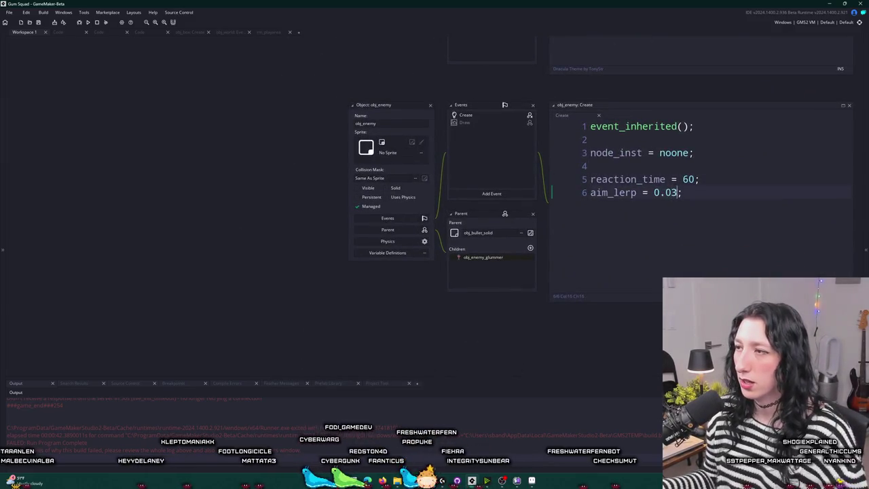
key(Up)
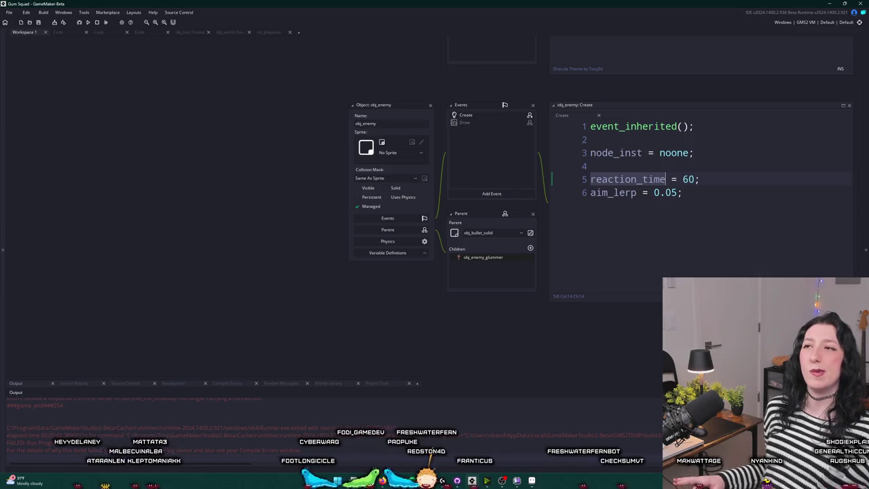
click(57, 32)
Add random_range with a -player.aim_accuracy lower bound to the point_direction call on line 124.
scroll(287, 193, down, 5)
scroll(287, 193, down, 8)
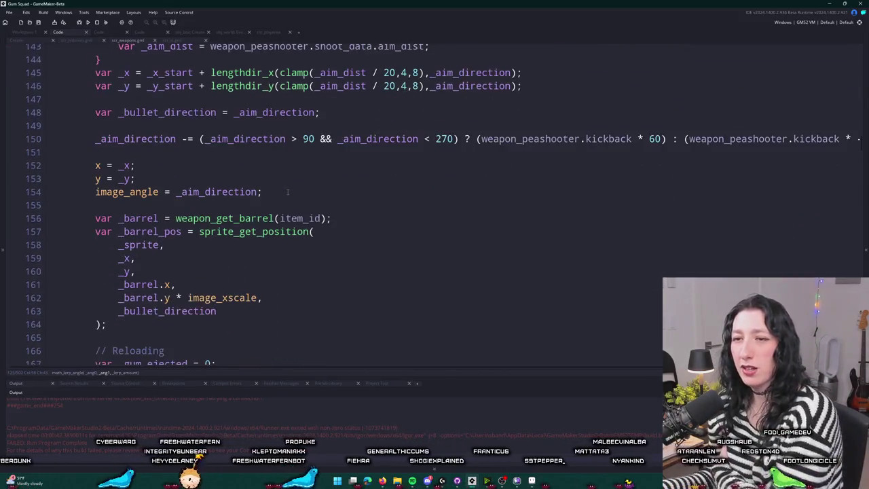
scroll(288, 193, down, 3)
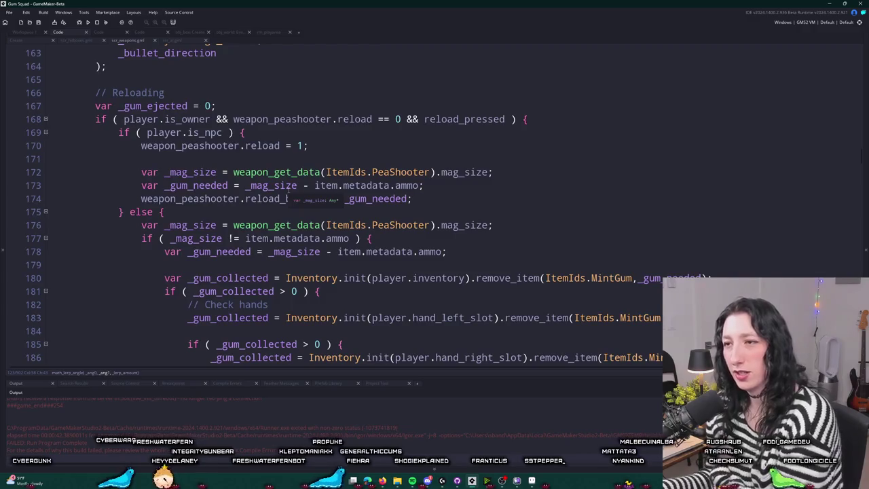
scroll(412, 215, up, 7)
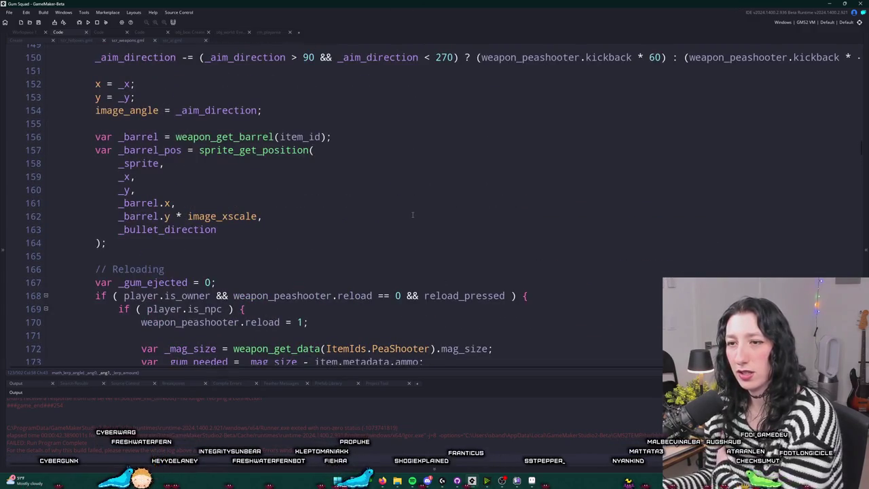
scroll(412, 215, down, 2)
scroll(381, 133, up, 11)
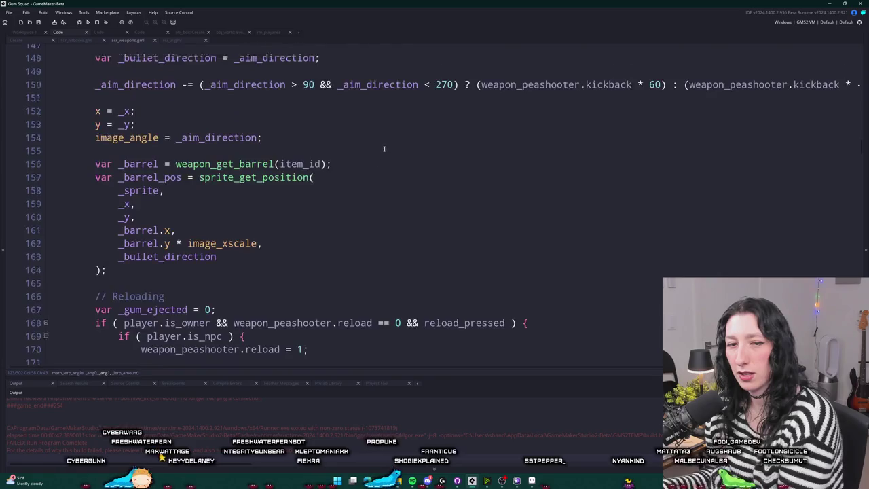
scroll(387, 147, up, 2)
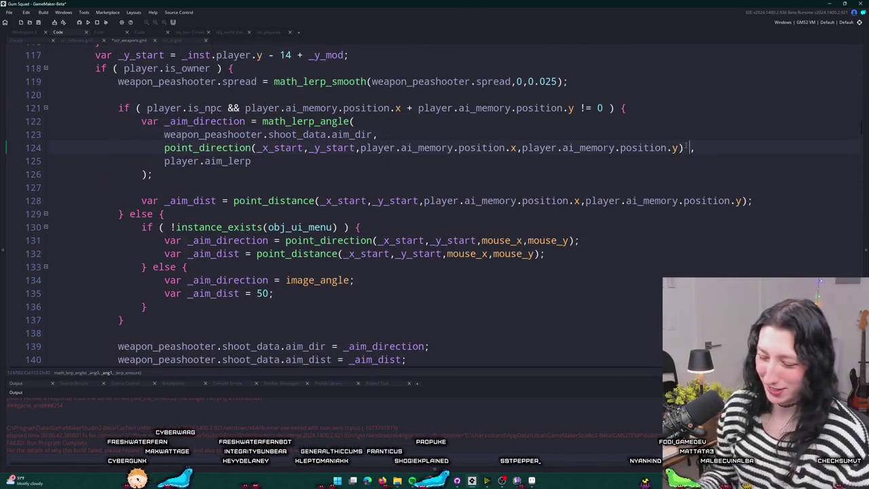
text(_range)
key(BackSpace)
key(BackSpace)
key(BackSpace)
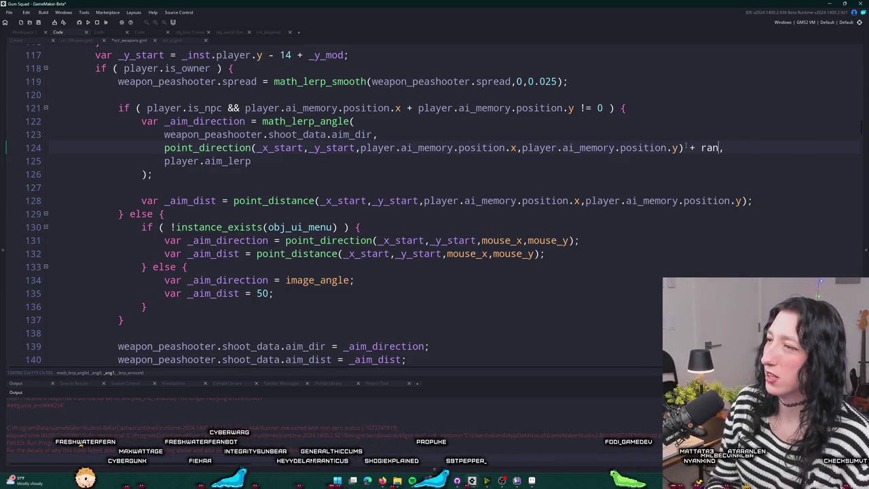
text(om_range(pl)
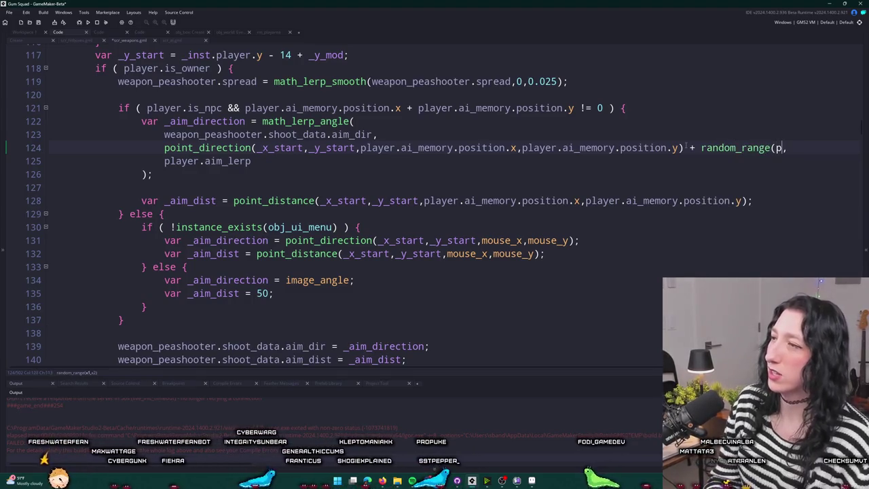
key(BackSpace)
key(BackSpace)
text(-player.aim_accuracy,p)
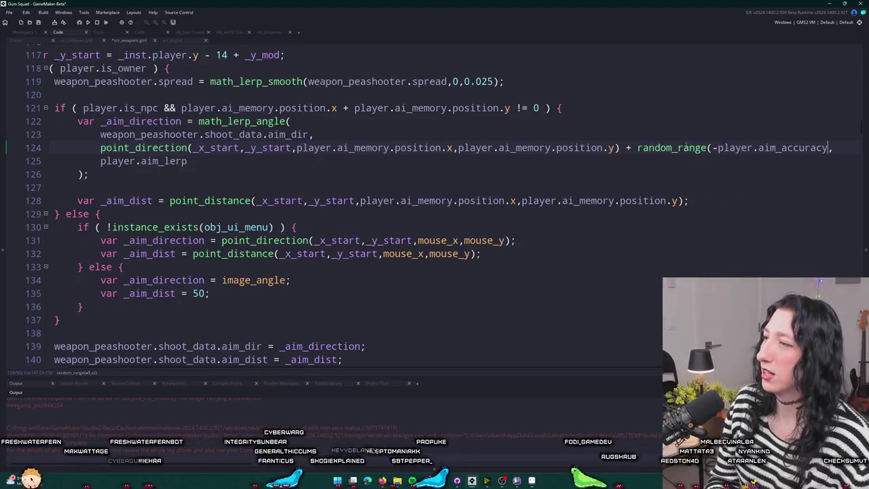
text(layer.aim_)
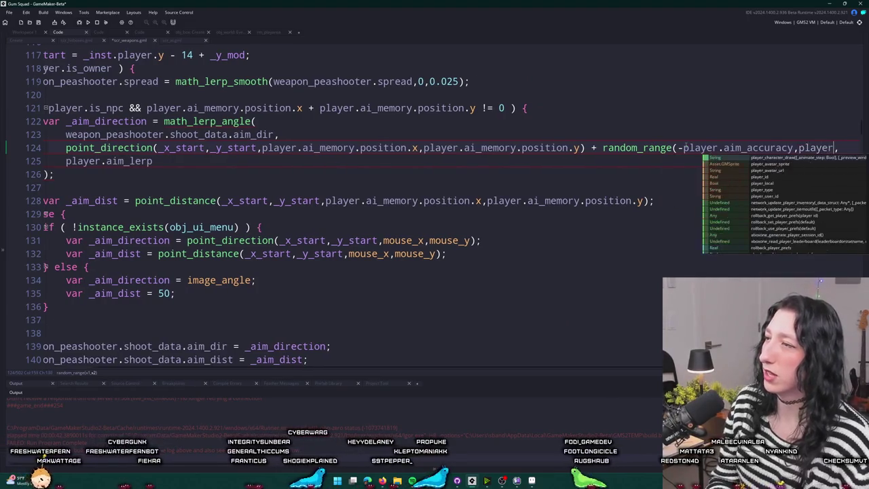
Complete the random_range upper bound as player.aim_accuracy and remove the stray underscore.
key(Return)
key(BackSpace)
key(BackSpace)
key(BackSpace)
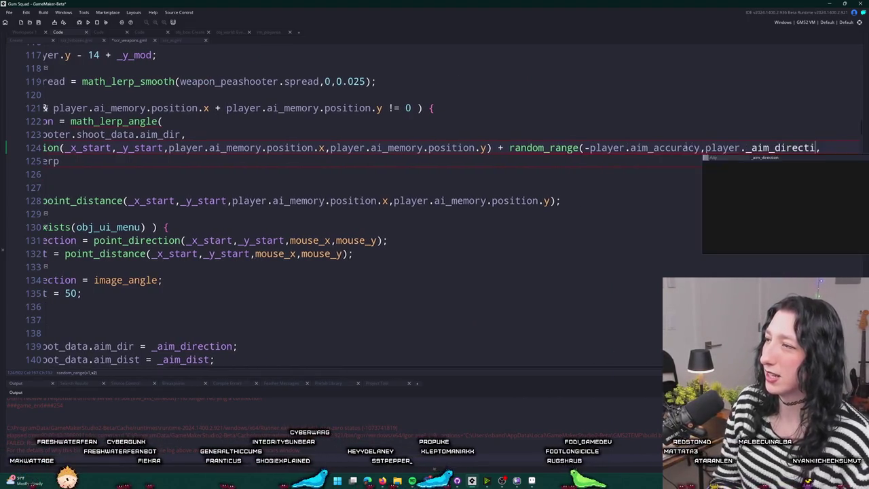
text(a)
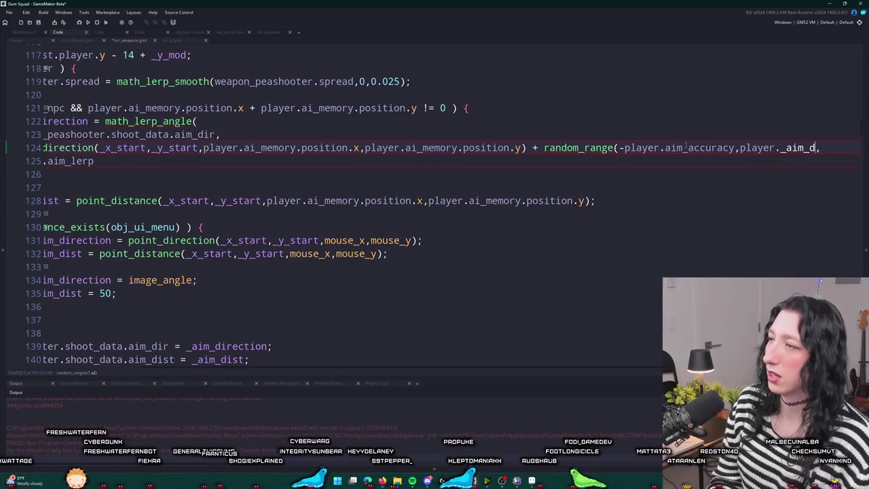
text(ccuracy))
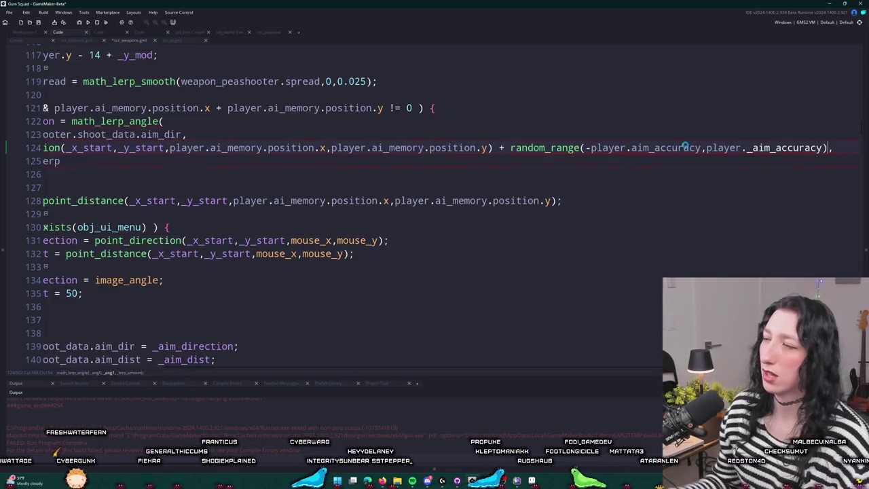
key(ctrl+Left)
key(ctrl+Left)
key(Delete)
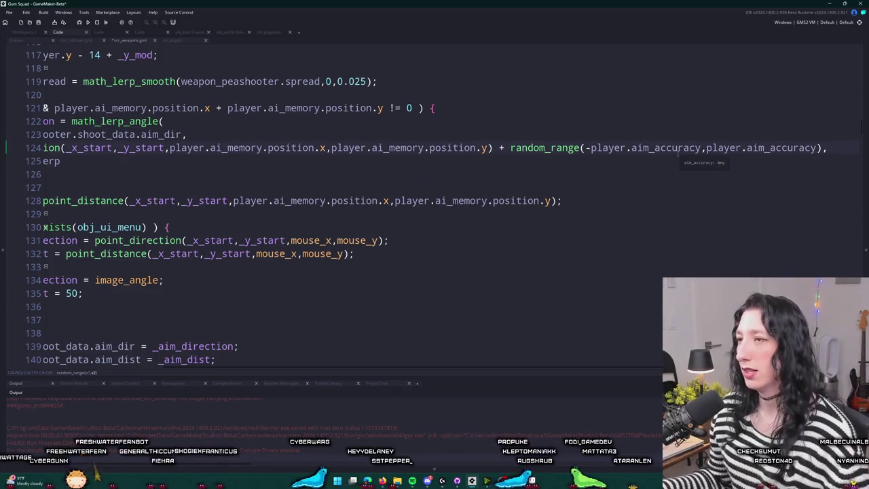
key(Left)
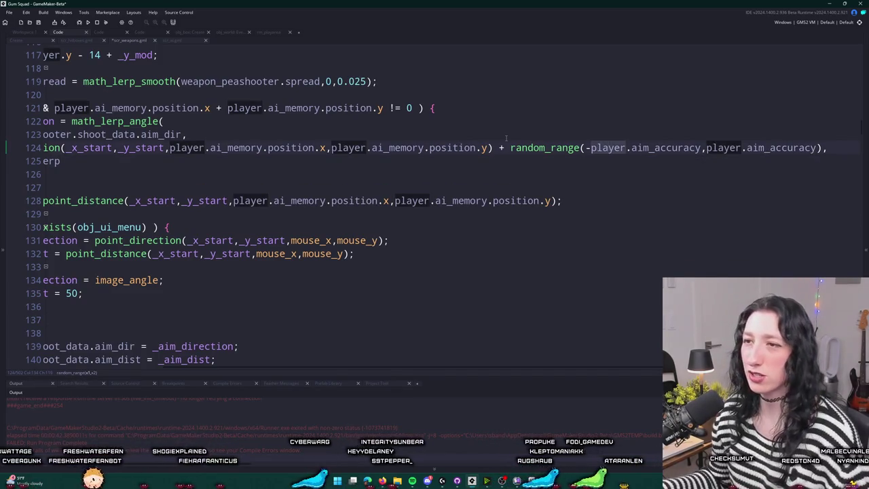
key(Up)
key(Home)
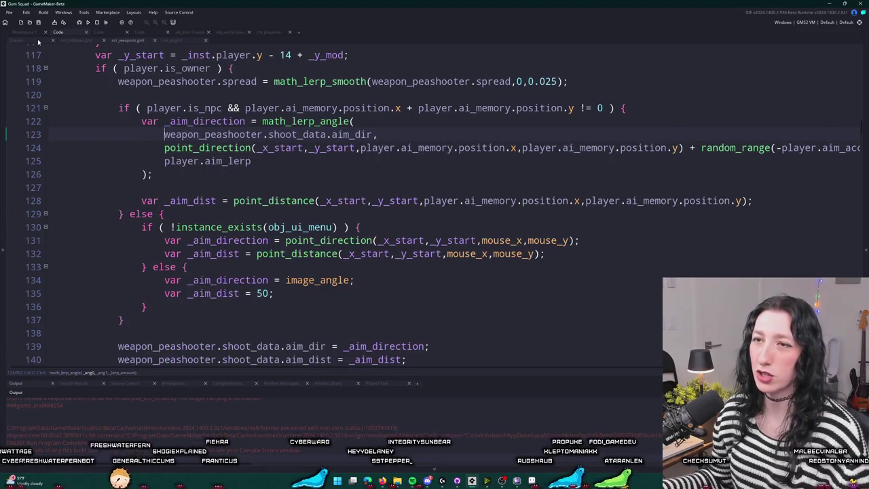
Change obj_enemy's aim_accuracy from 40 to 20 and run the game with F5.
click(37, 35)
scroll(316, 167, up, 3)
scroll(433, 291, down, 2)
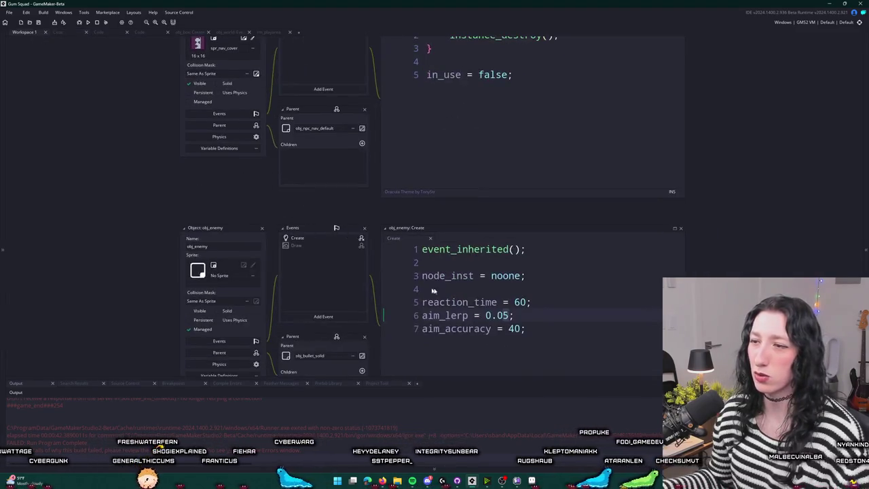
double_click(514, 329)
text(20)
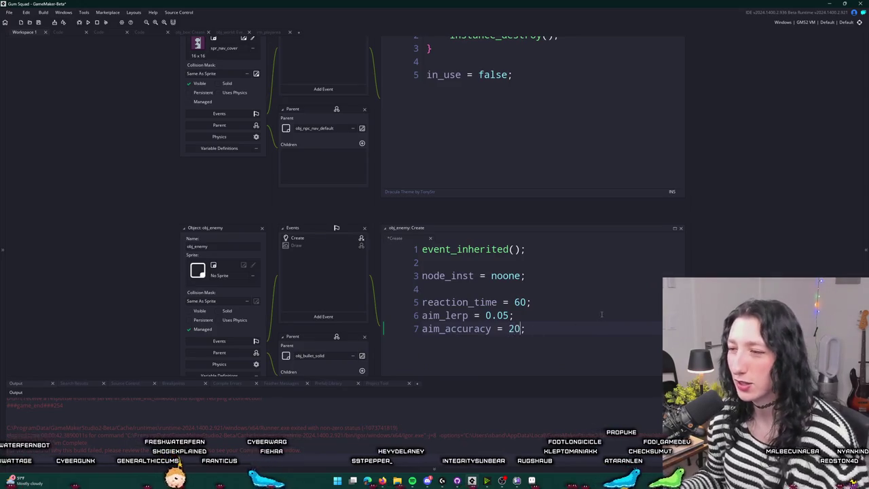
key(F5)
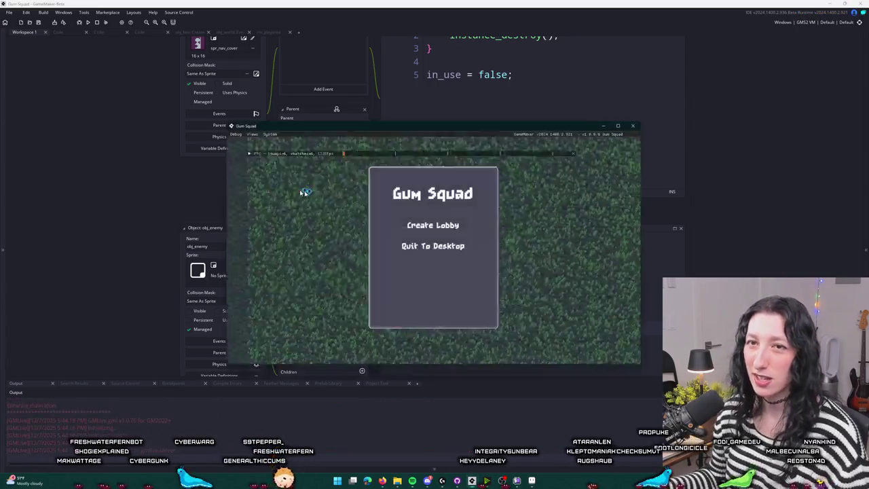
Start a lobby and walk the player around the wall and into the forest while enemies fire.
click(429, 224)
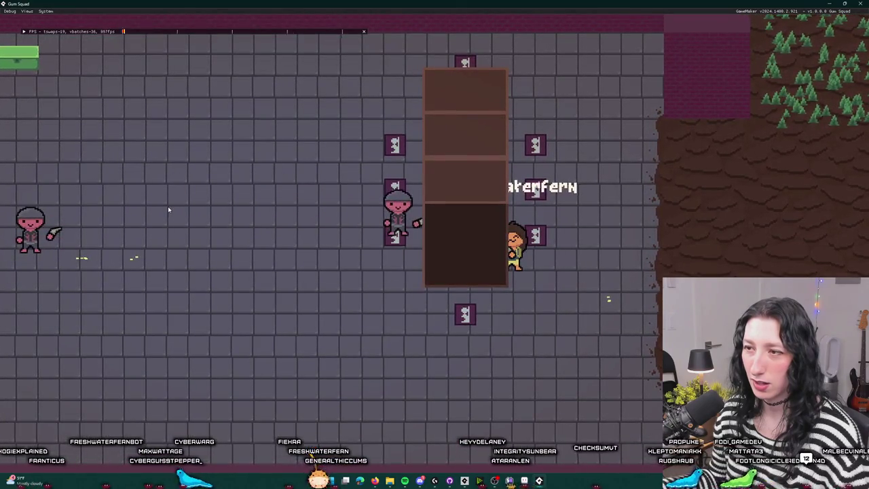
key(w)
key(d)
key(w)
key(a)
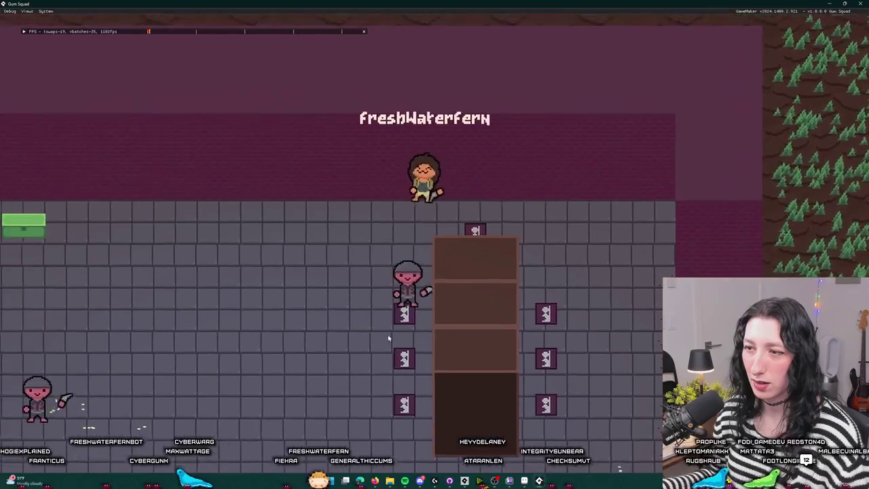
key(s)
key(a)
key(s)
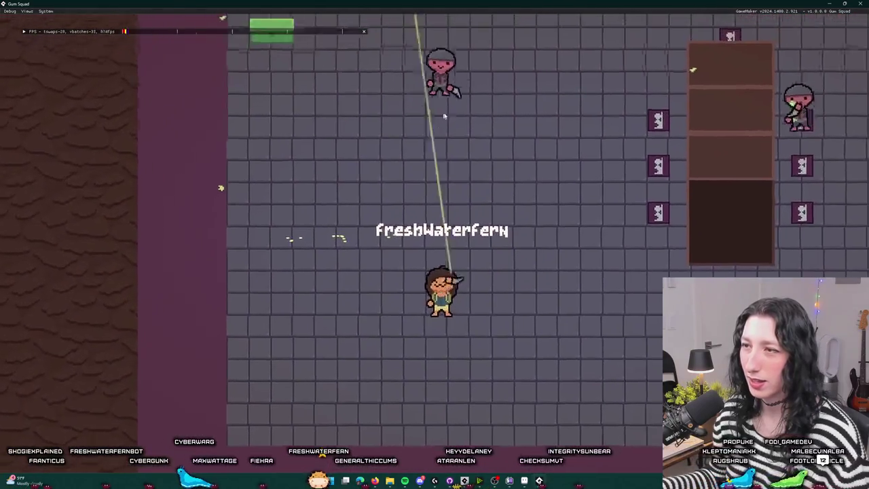
key(w)
key(d)
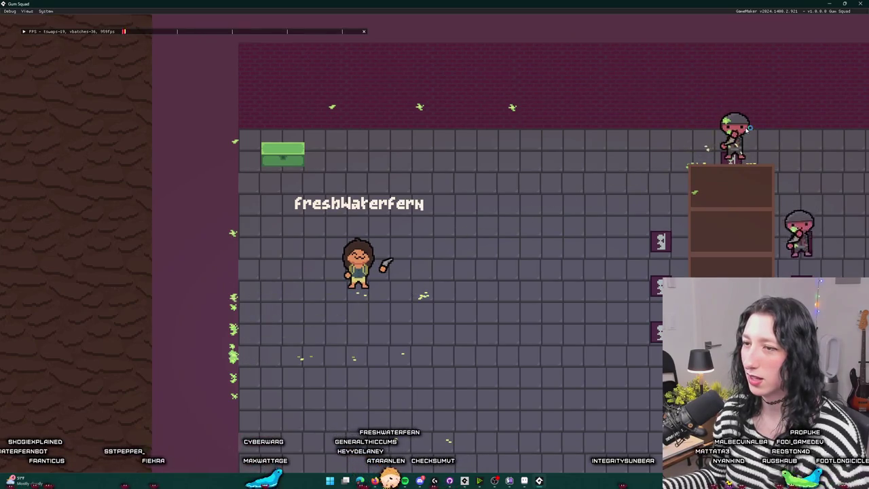
key(d)
key(s)
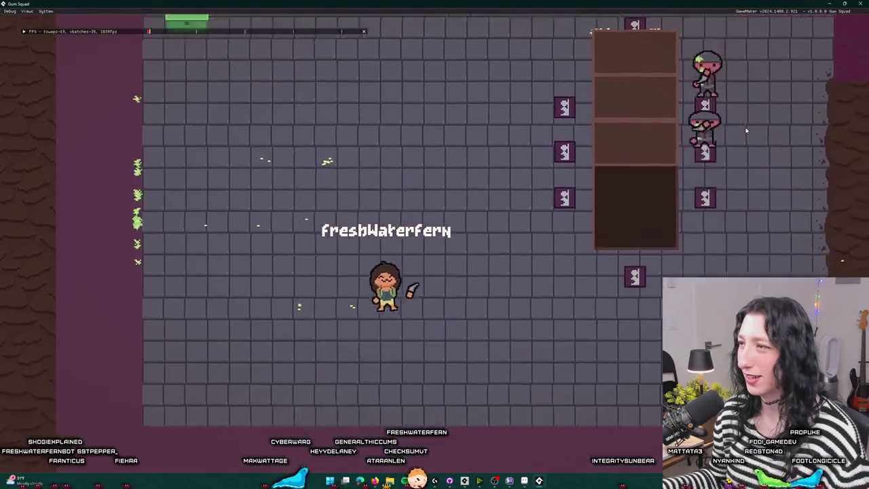
key(w)
key(d)
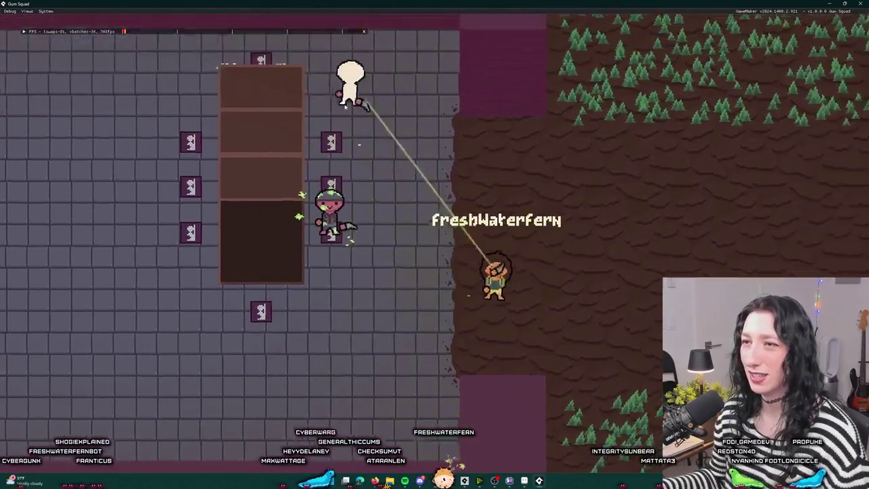
key(s)
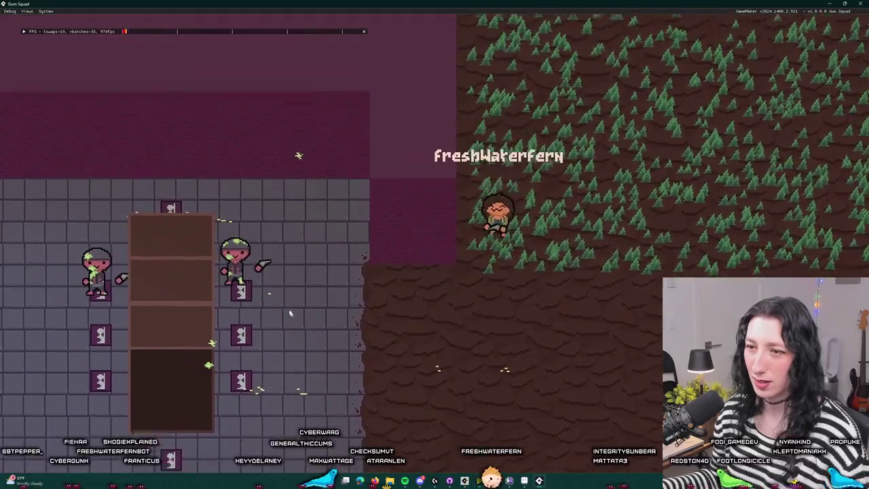
key(s)
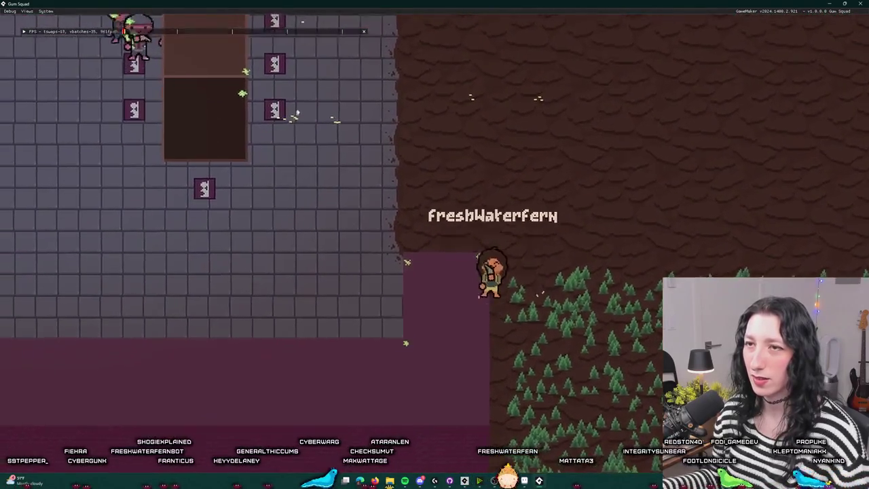
key(w)
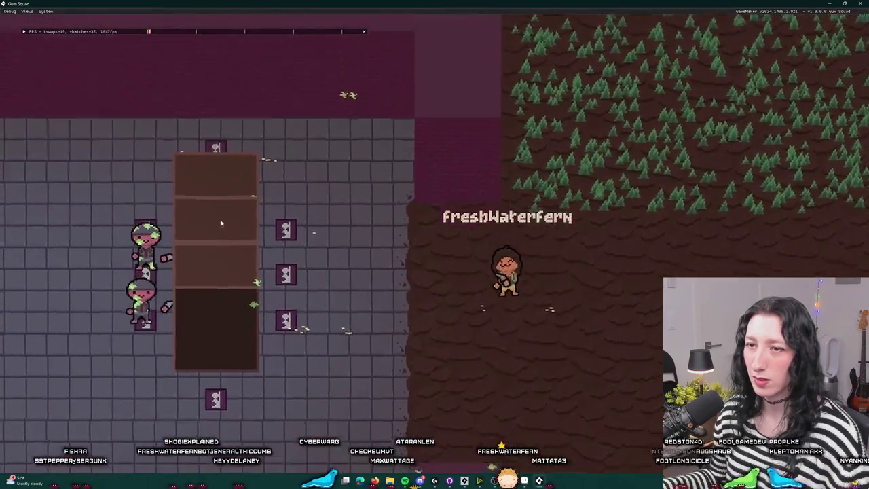
Walk the player around the brown pillar and tiled room to keep testing enemy aim.
key(a)
key(s)
key(d)
key(w)
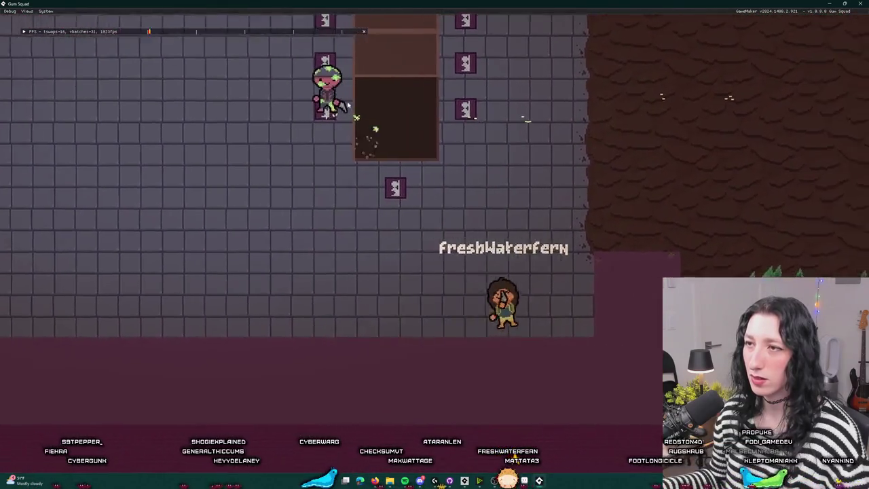
key(a)
key(w)
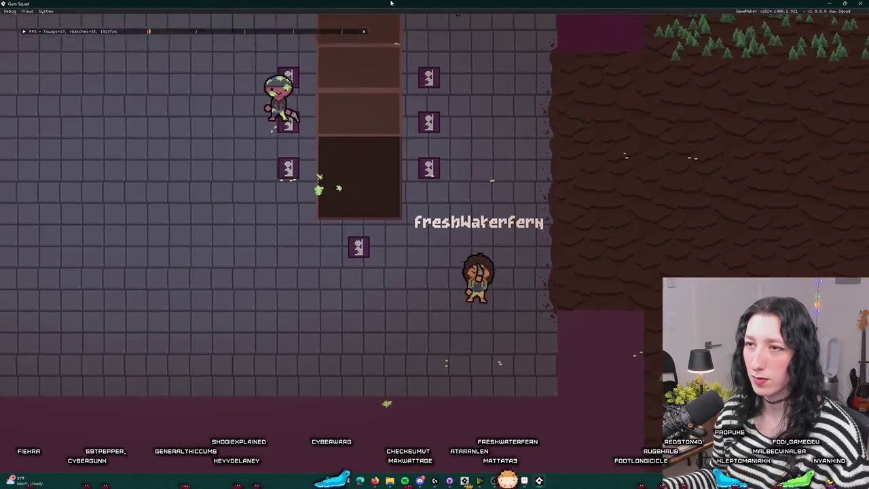
key(a)
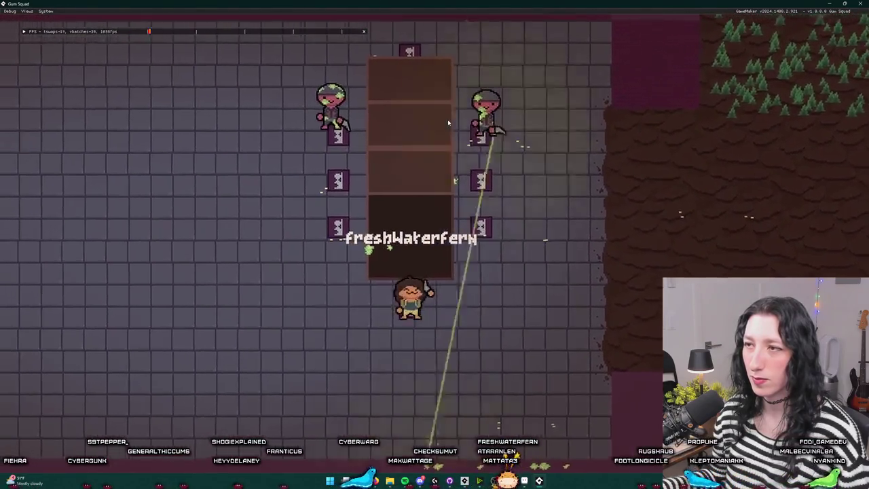
key(s)
key(w)
key(d)
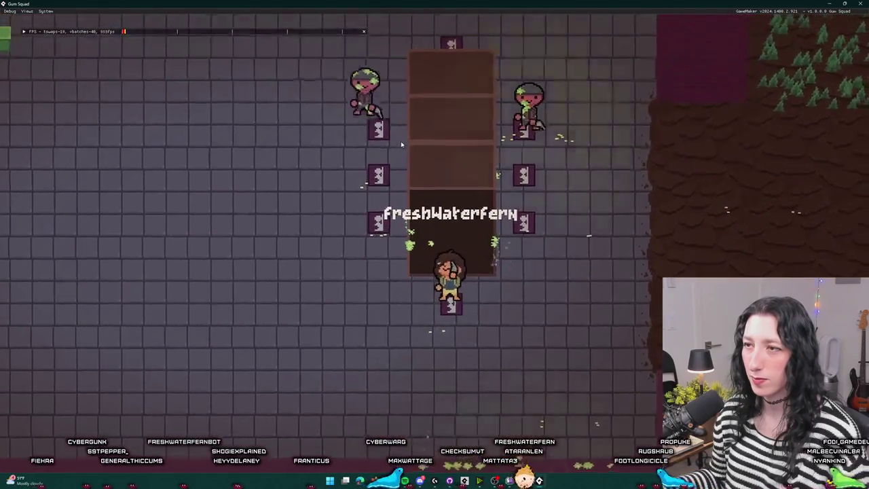
key(s)
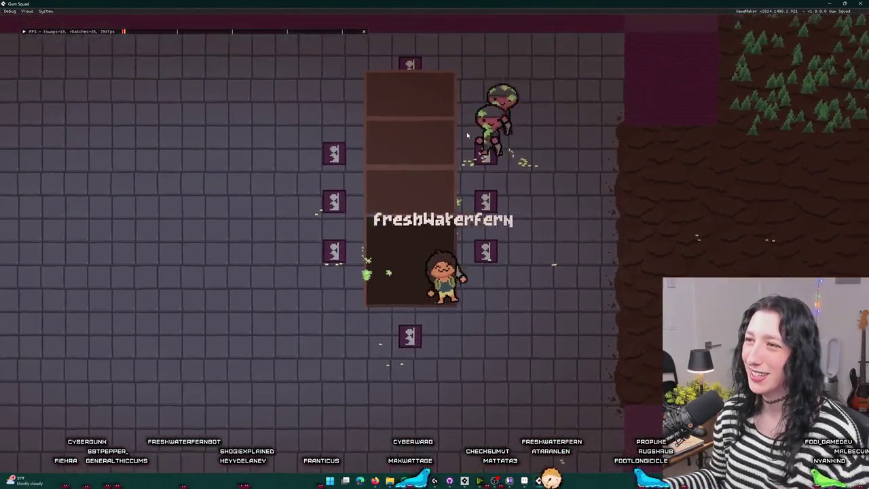
key(a)
key(d)
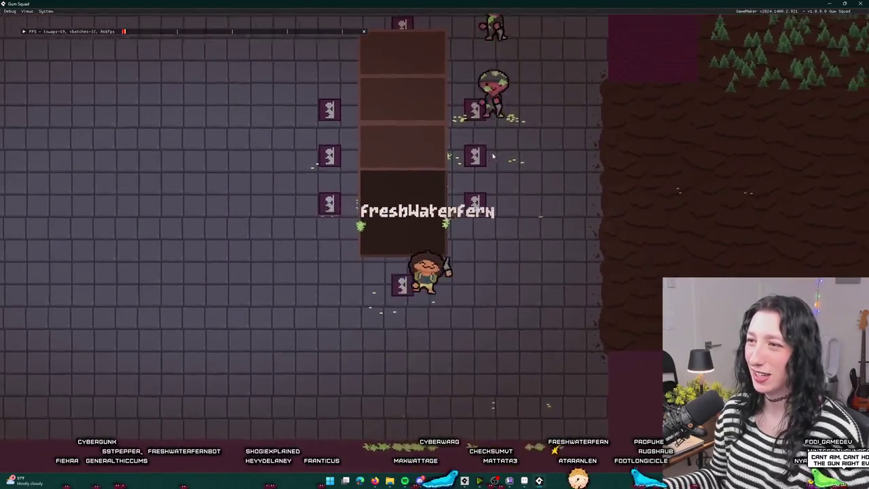
key(w)
key(s)
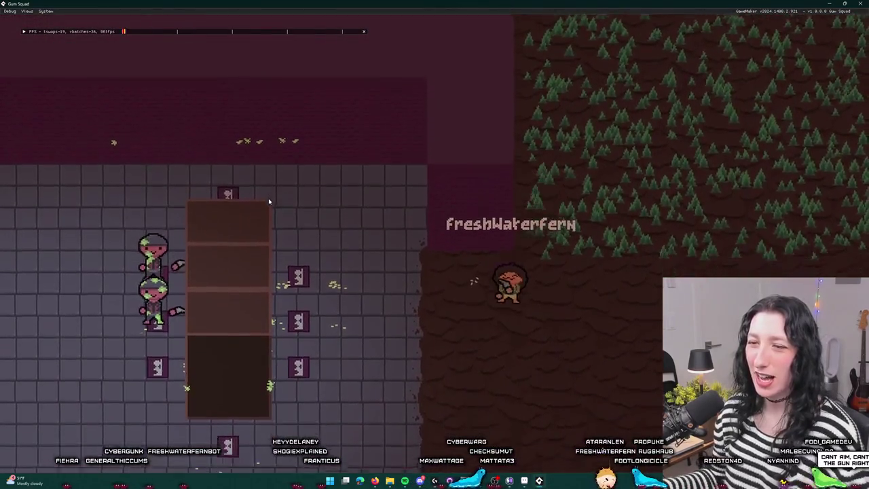
key(a)
key(a)
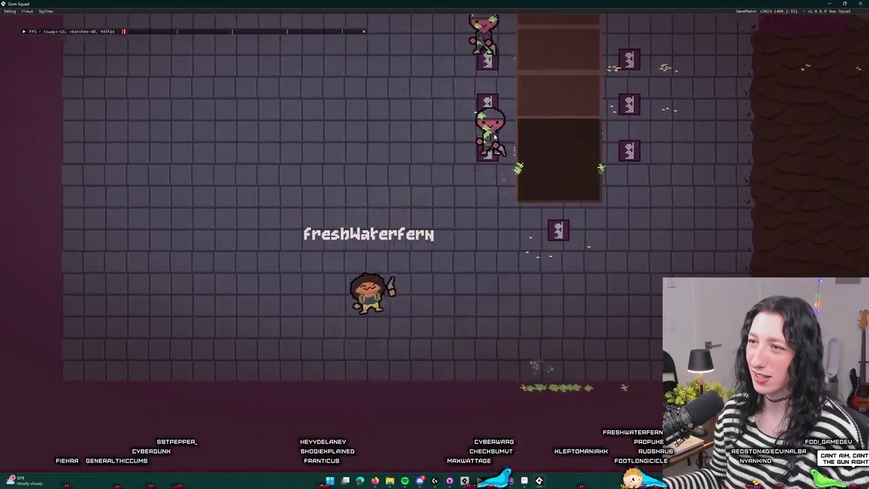
key(w)
key(w)
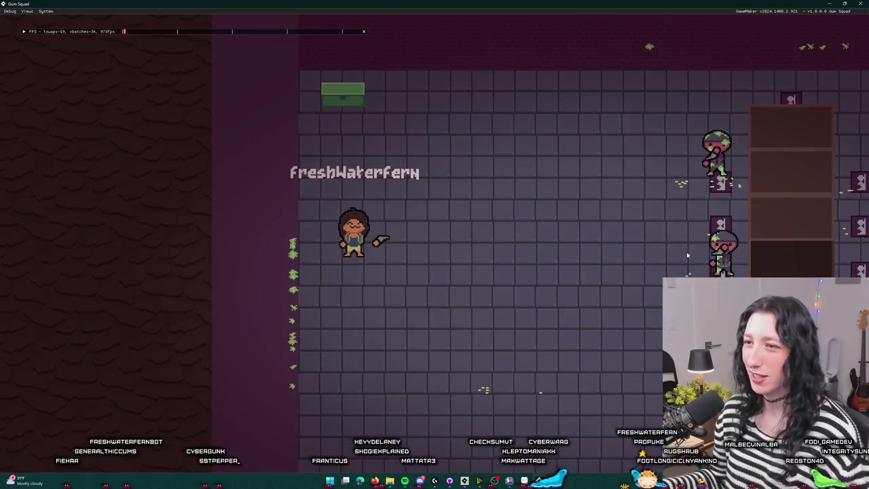
key(w)
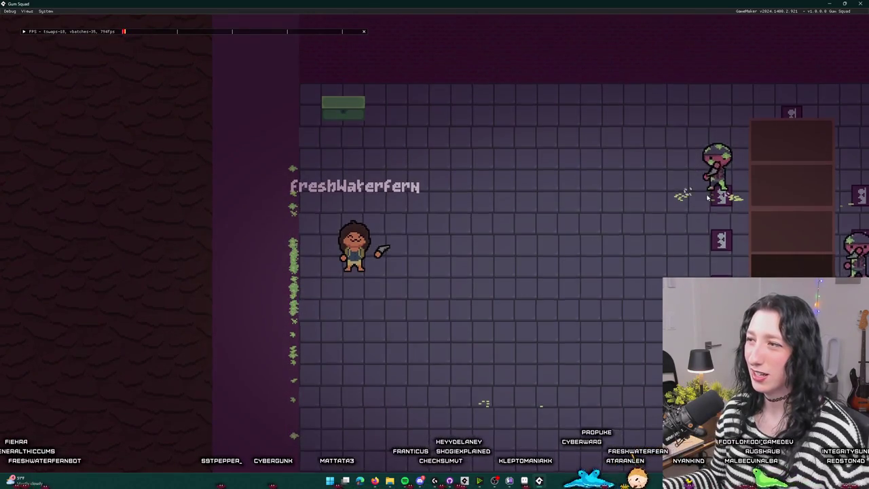
key(d)
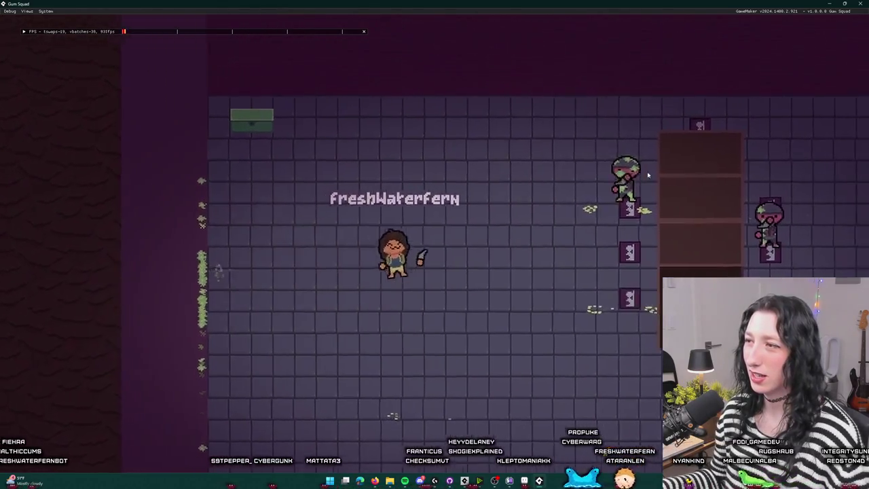
key(d)
key(s)
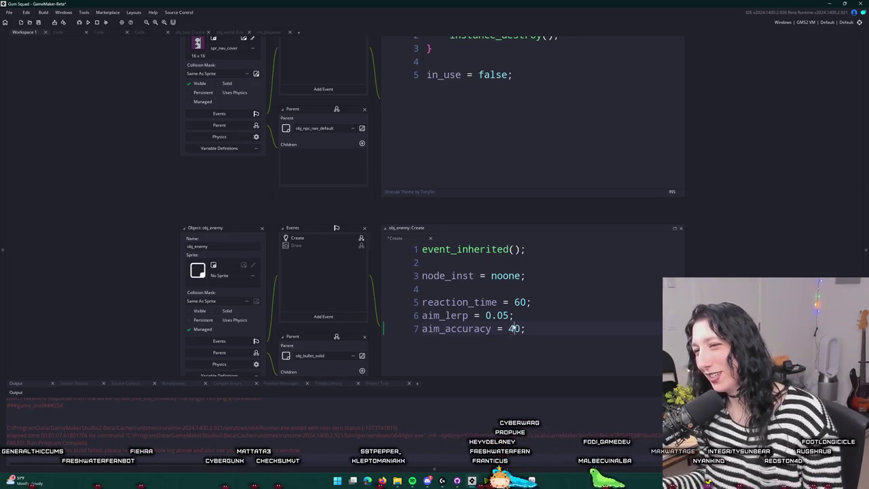
Rebuild and relaunch Gum Squad with enemy aim_accuracy set to 40.
key(F5)
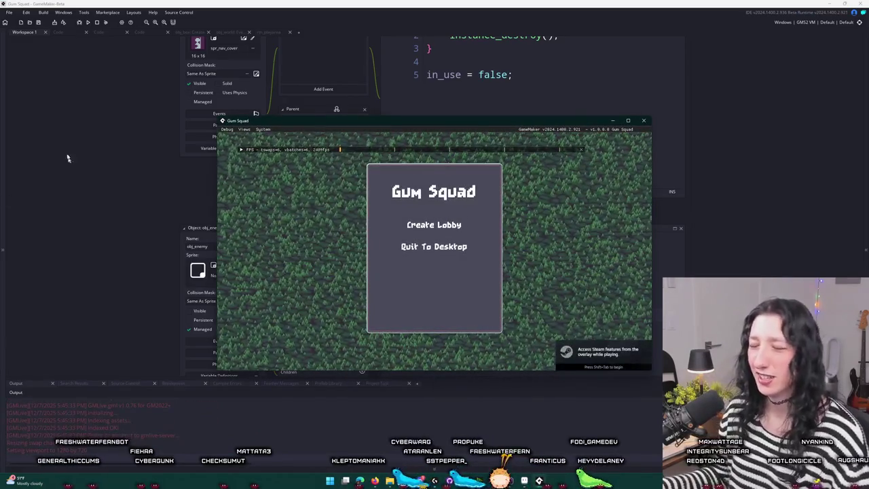
Start a lobby, check the Pea Shooter in the inventory, and walk toward the green chest.
click(423, 231)
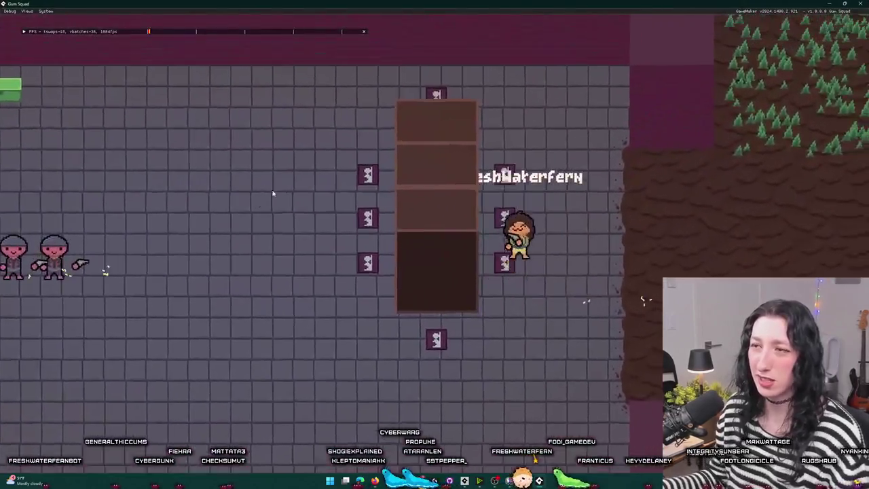
key(Tab)
key(Tab)
key(a)
key(s)
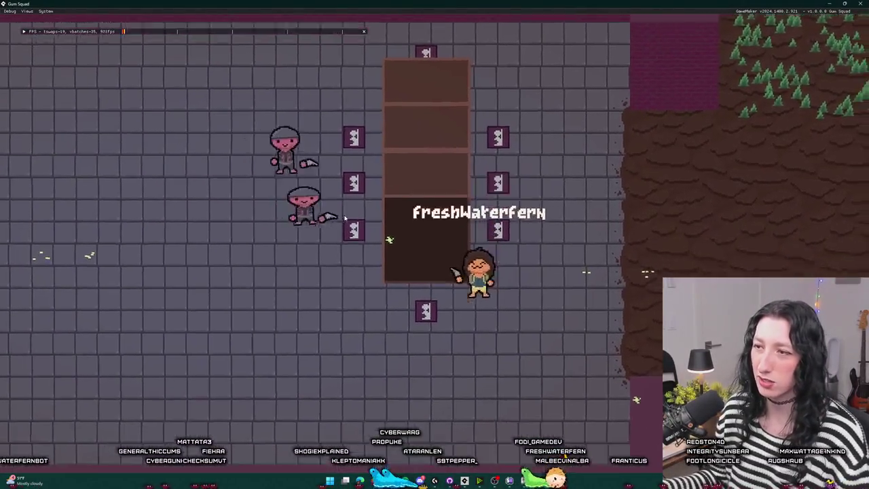
key(a)
key(w)
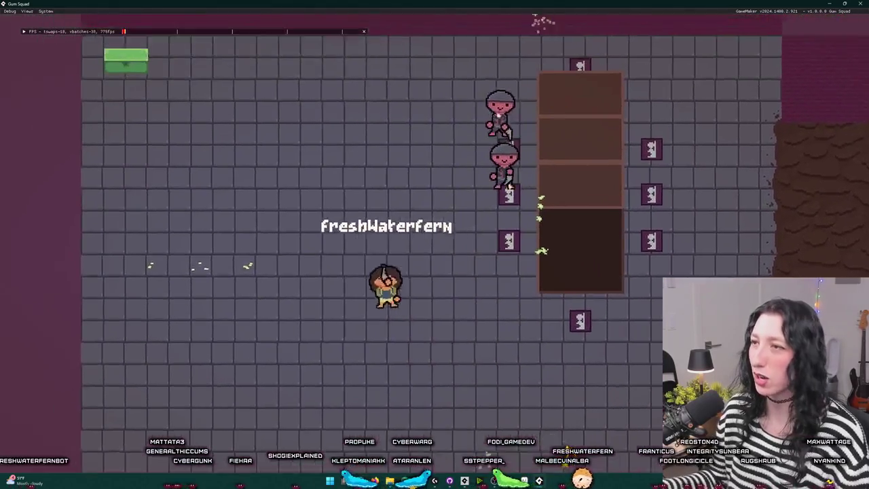
key(w)
key(a)
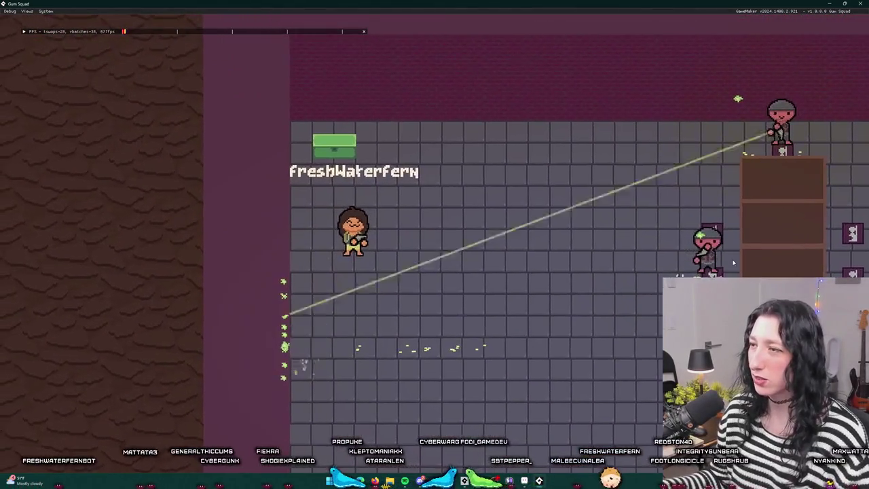
key(d)
key(s)
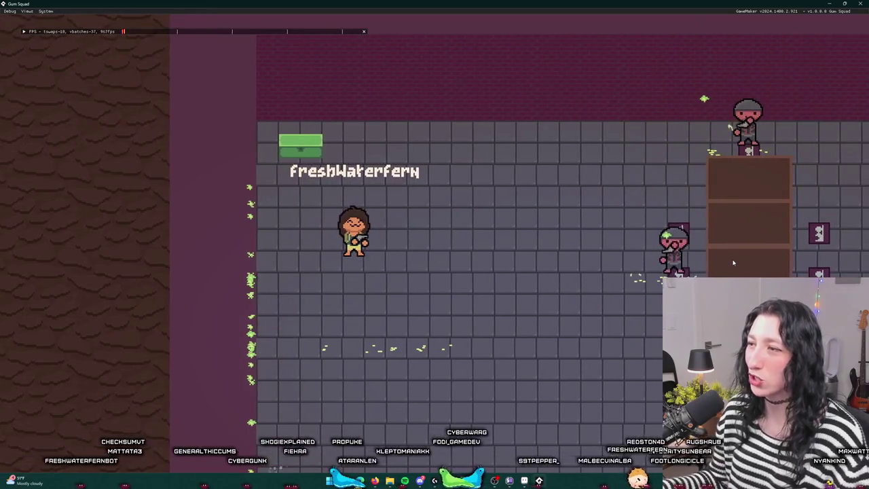
key(w)
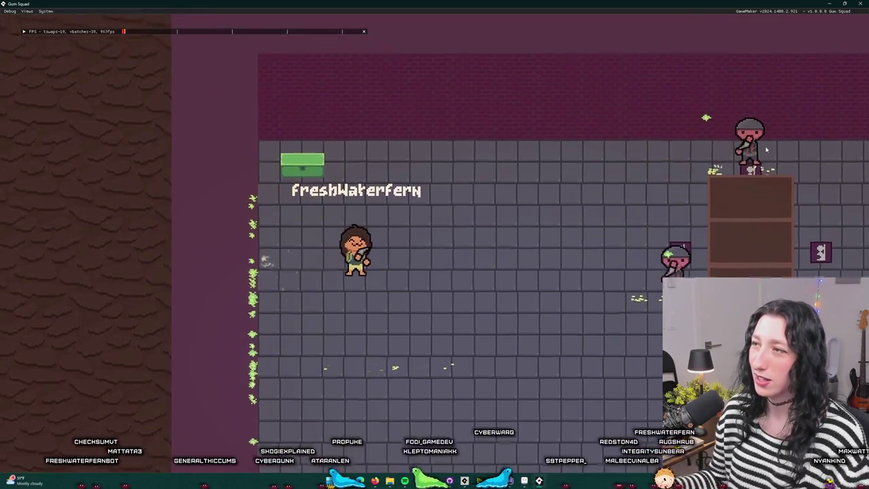
key(s)
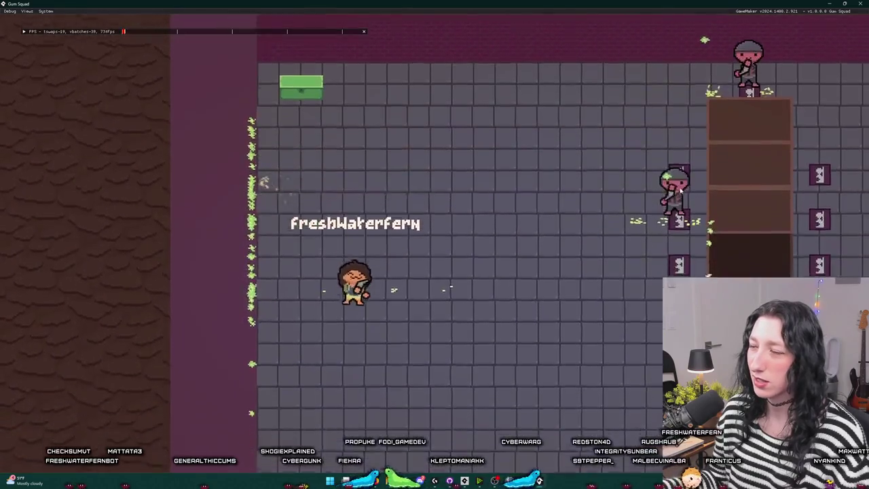
key(w)
key(w)
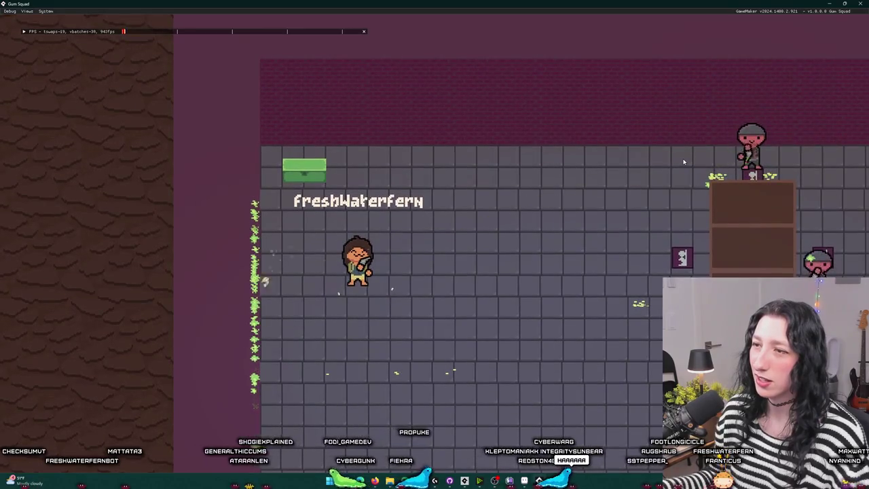
Walk across the dirt and forest, back into the enemy room, then close the game.
key(d)
key(s)
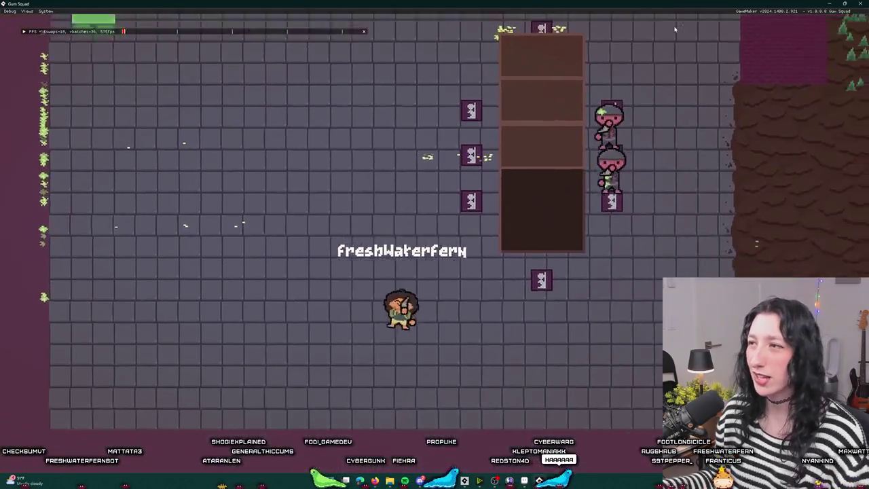
key(d)
key(w)
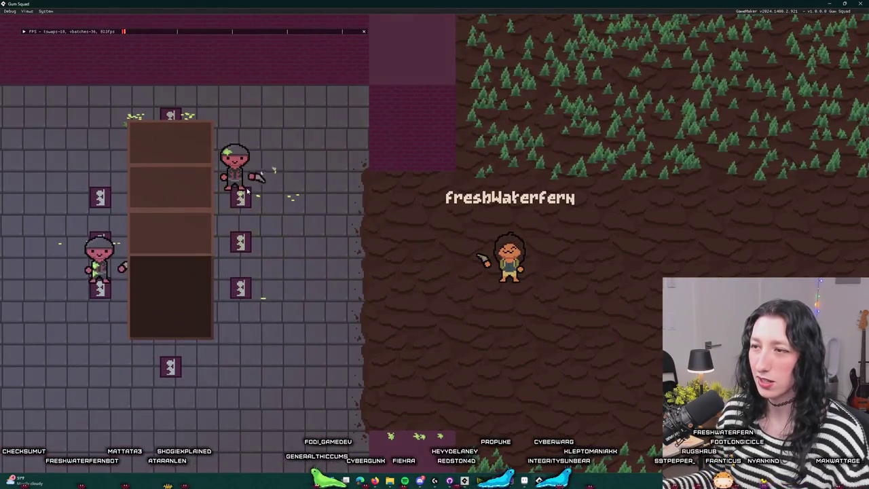
key(d)
key(s)
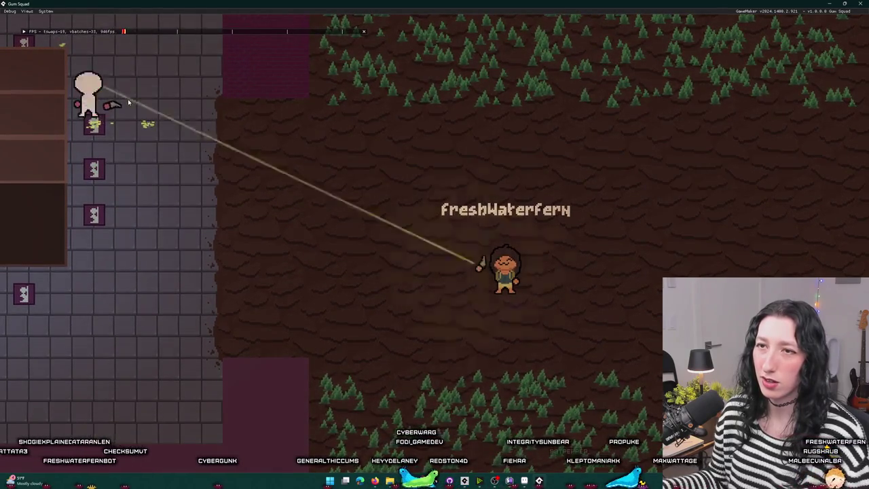
key(s)
key(a)
key(w)
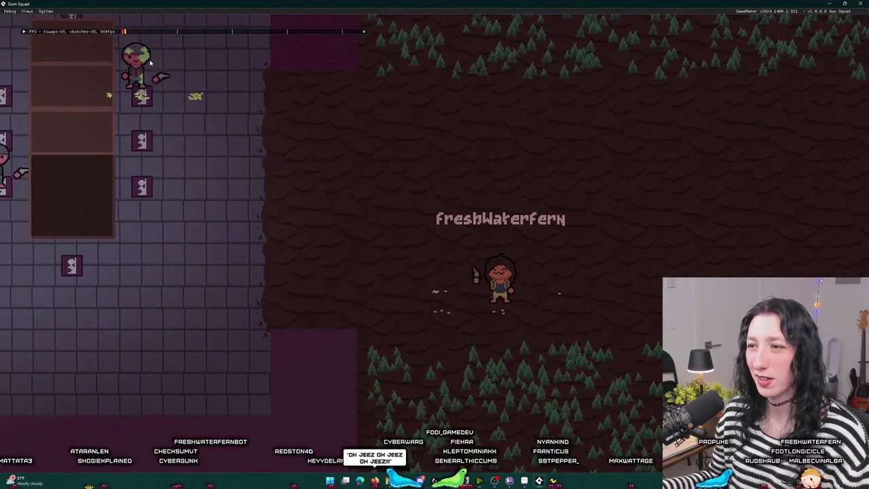
key(w)
key(a)
key(a)
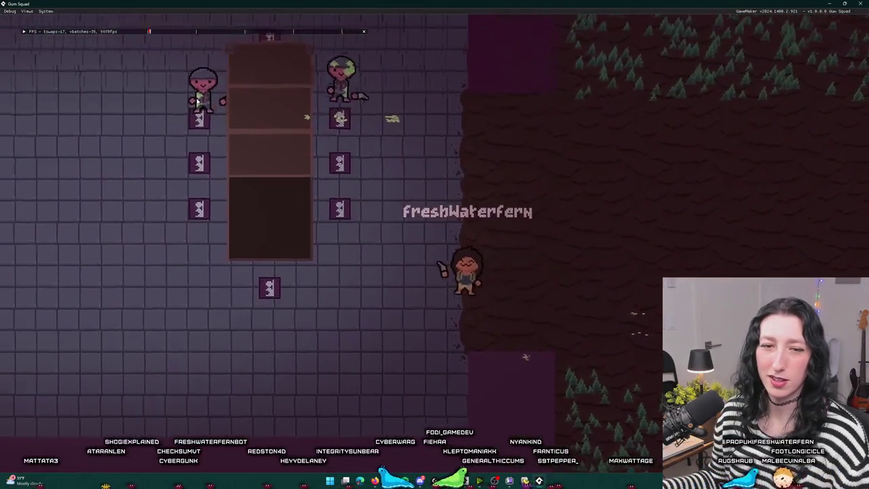
key(a)
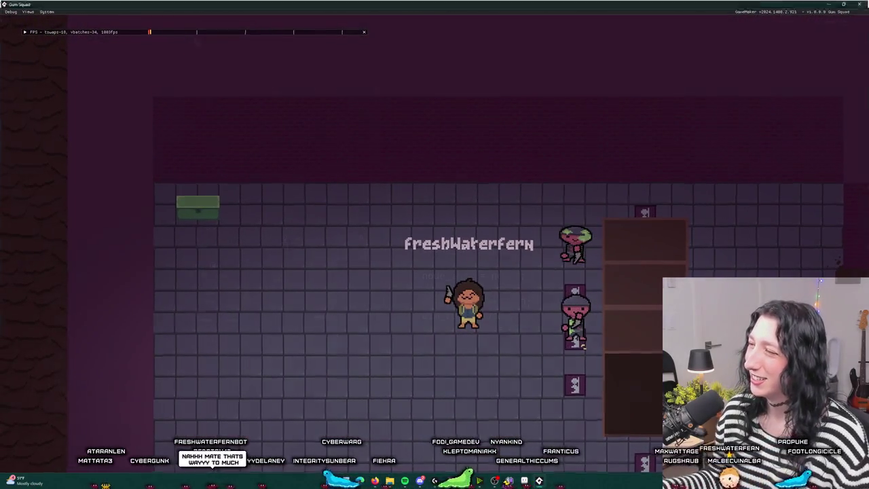
click(861, 3)
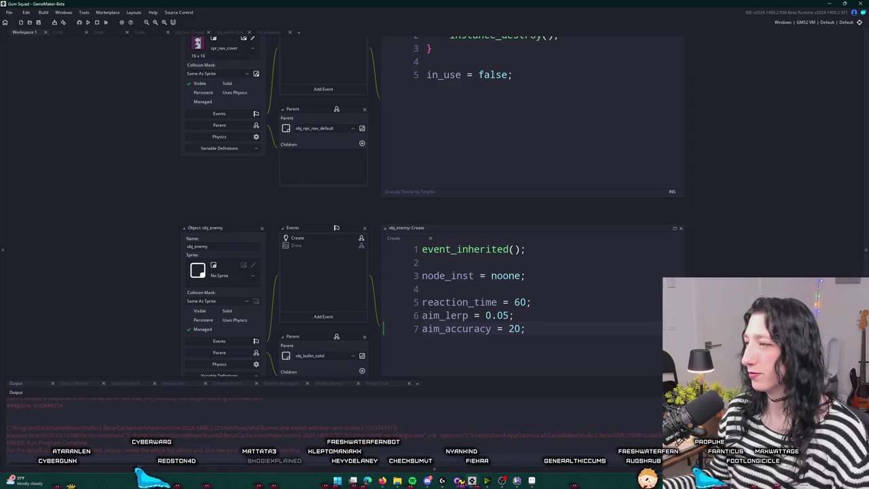
Return focus to the obj_enemy Create code, now with aim_accuracy at 20.
click(428, 480)
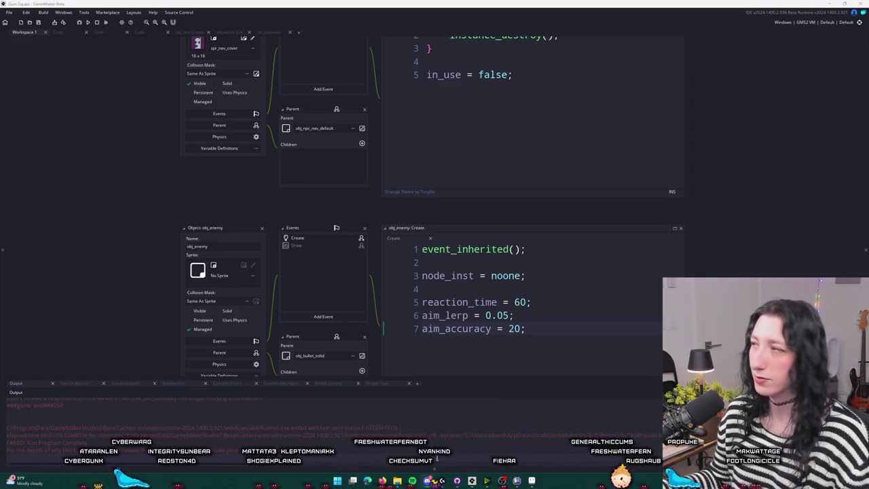
click(560, 322)
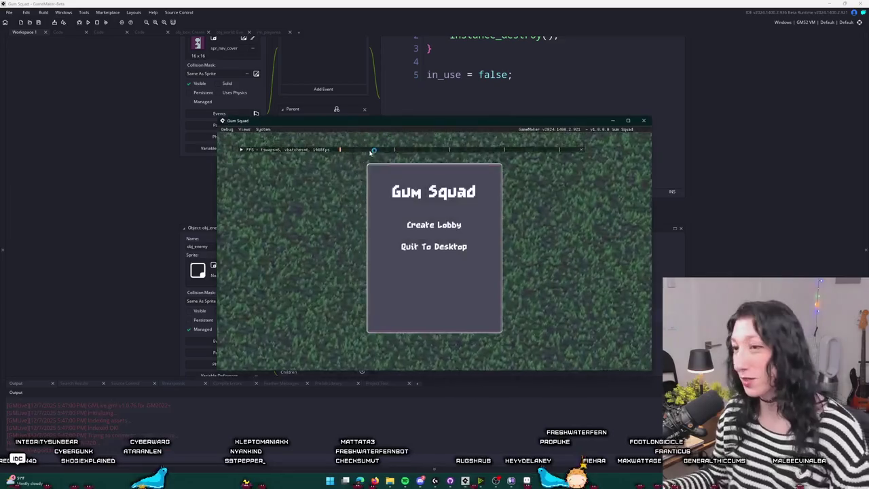
Start a lobby, check the inventory, and walk up onto the brown column near enemies.
click(436, 223)
key(a)
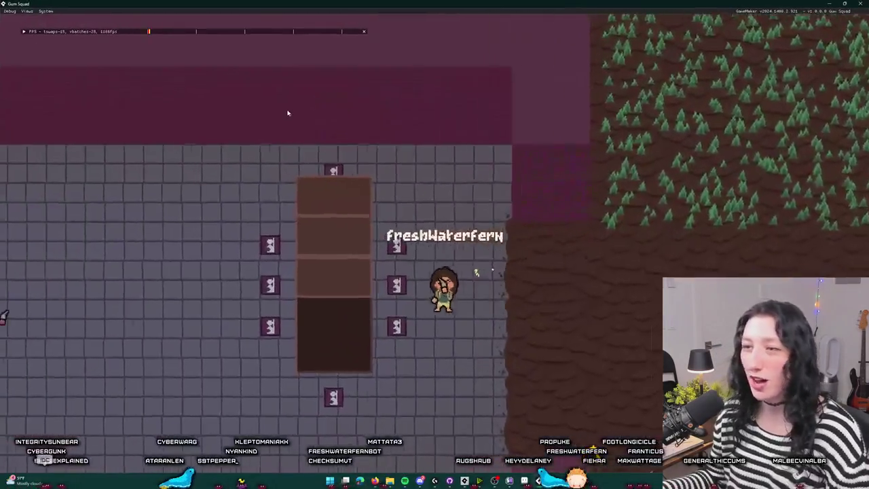
key(Tab)
key(Tab)
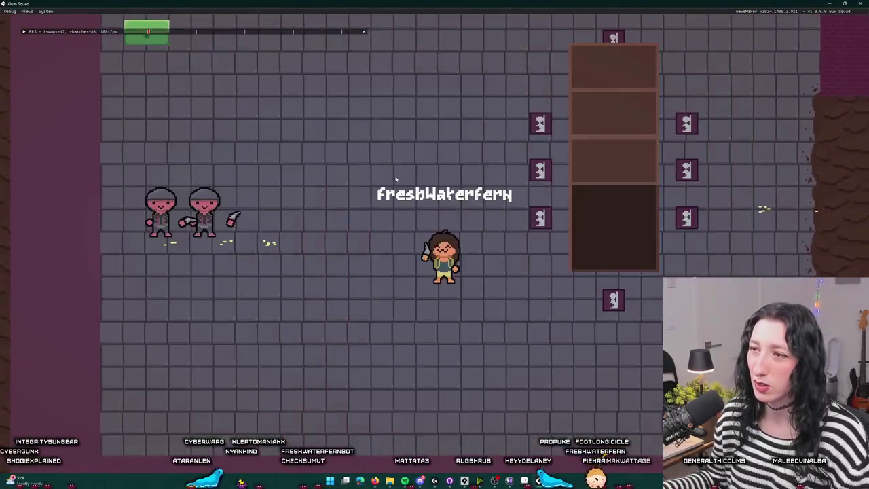
key(a)
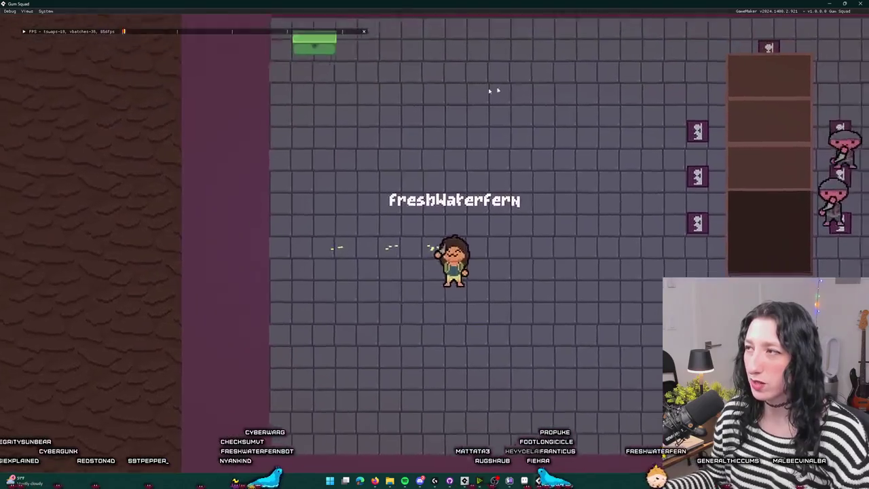
key(w)
key(w)
key(d)
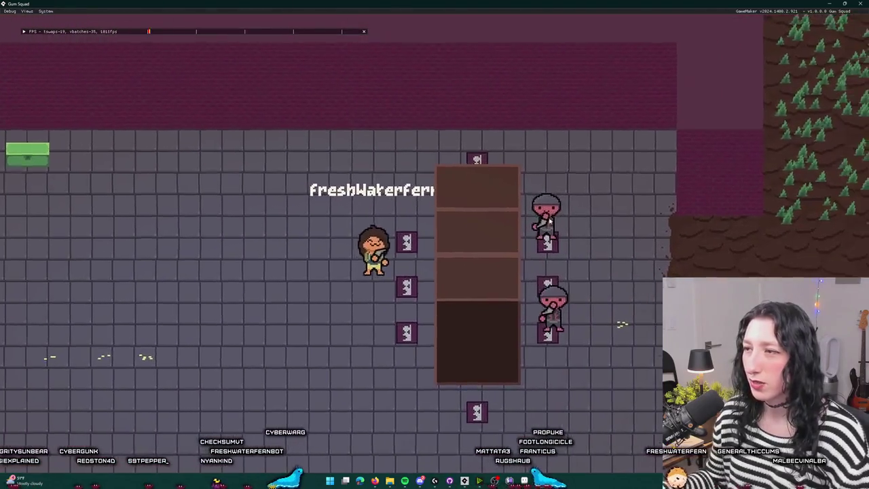
key(d)
key(w)
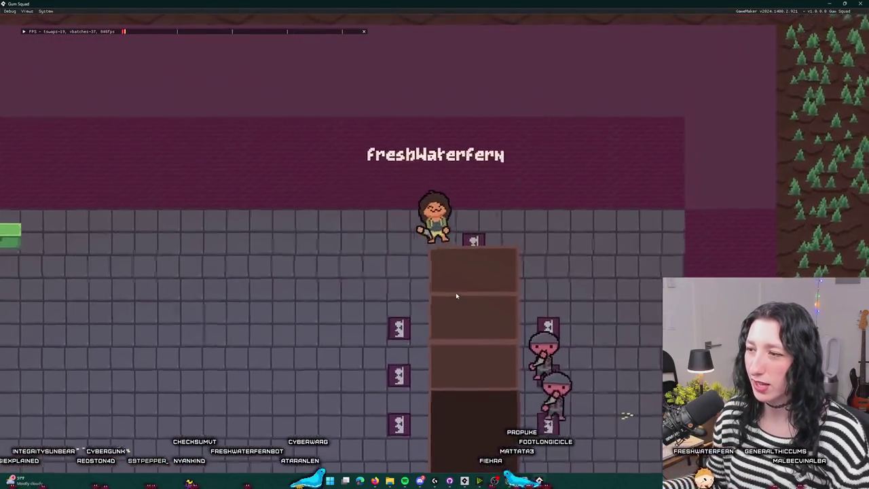
key(a)
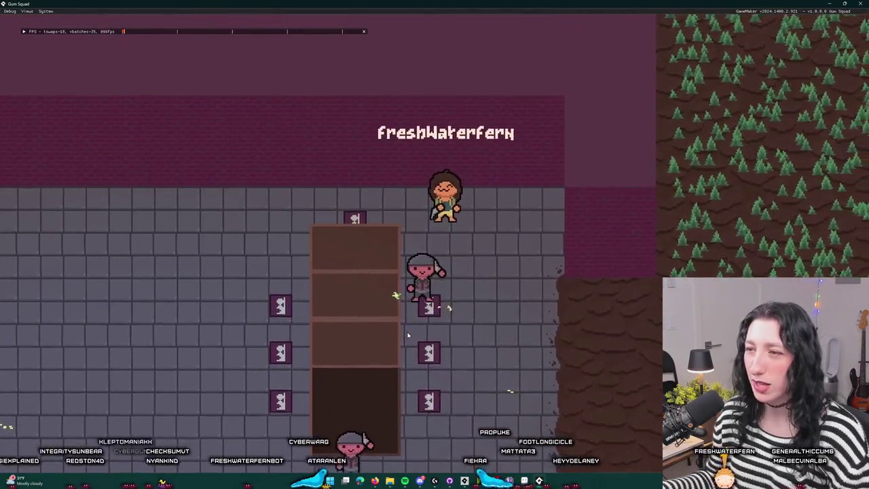
key(s)
key(d)
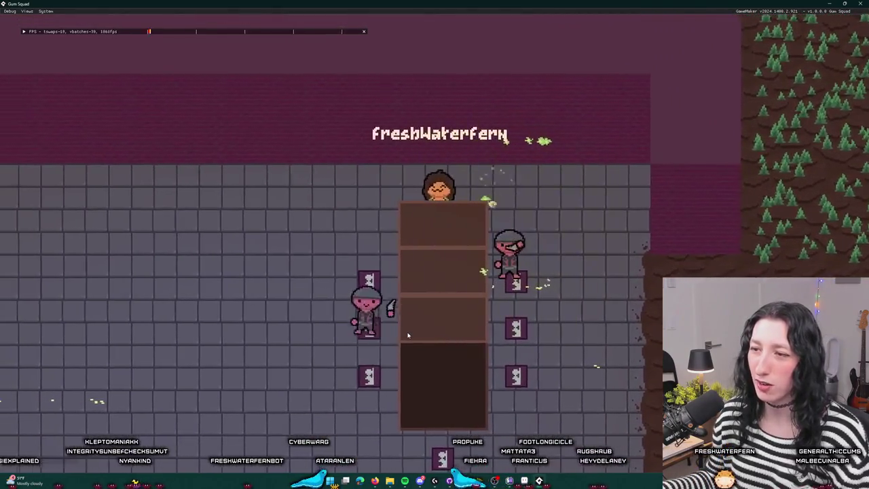
Walk through the forest and around the brown column toward the enemies, then exit with Escape.
key(d)
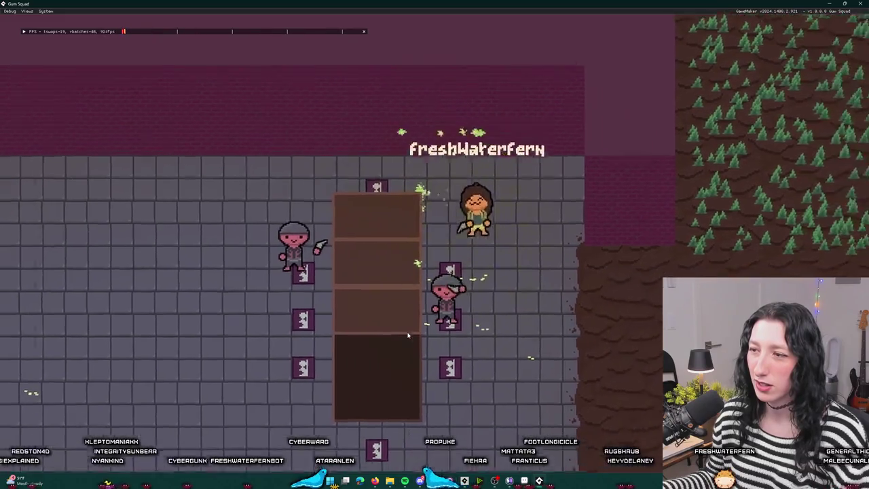
key(s)
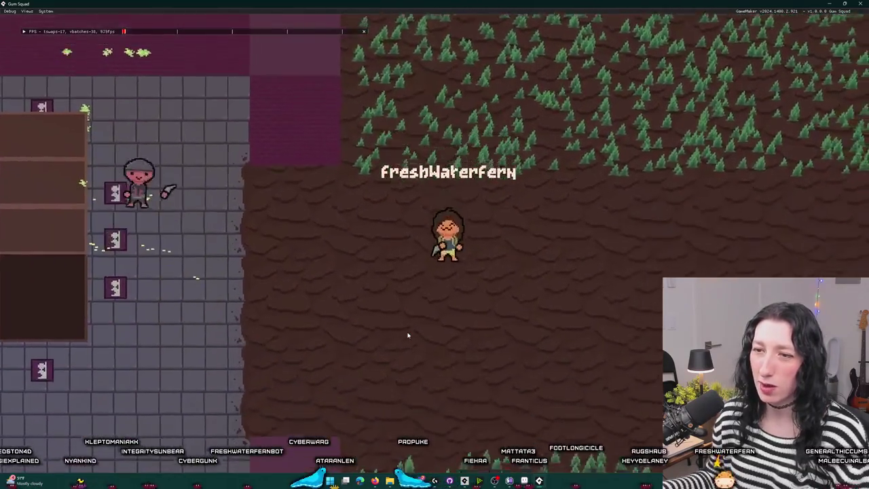
key(w)
key(a)
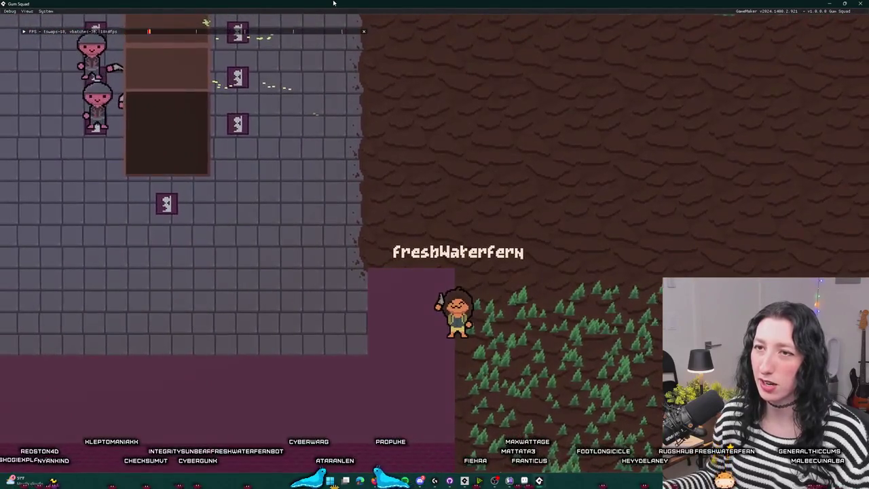
key(w)
key(a)
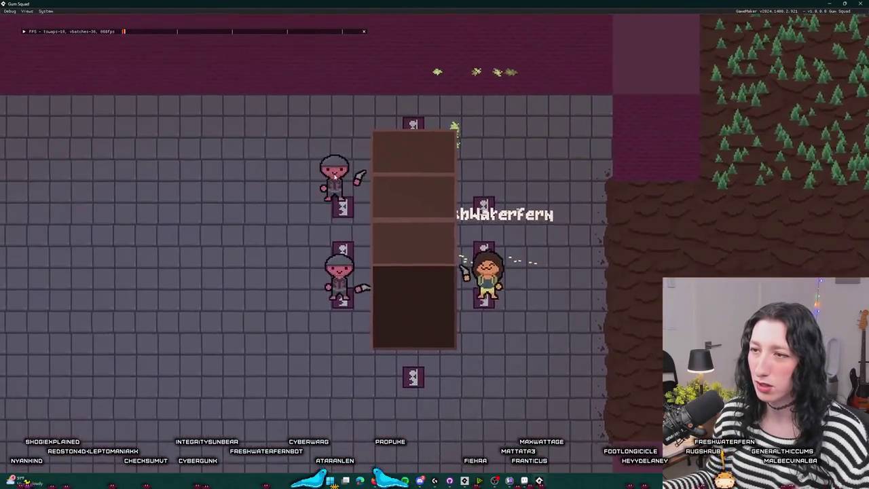
key(w)
key(a)
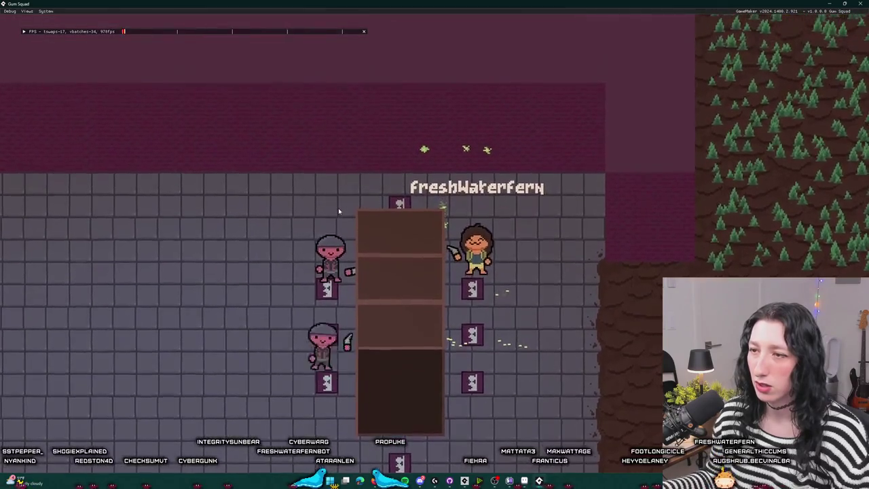
key(d)
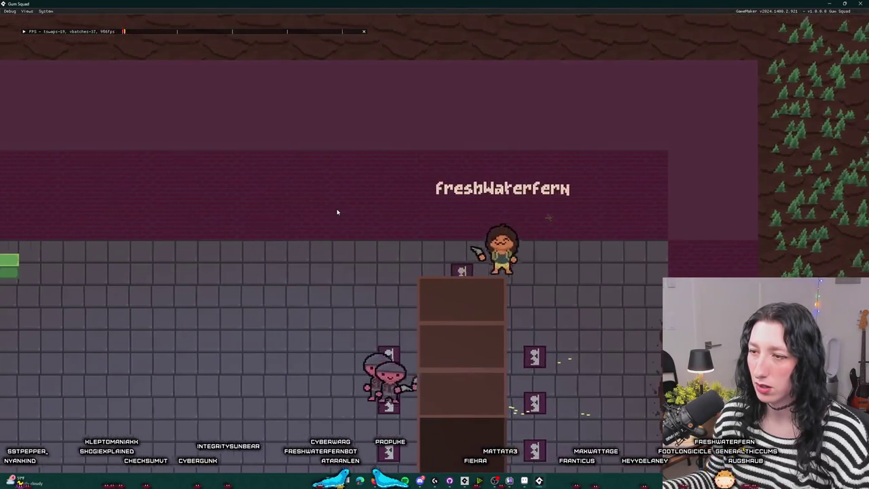
key(s)
key(s)
key(a)
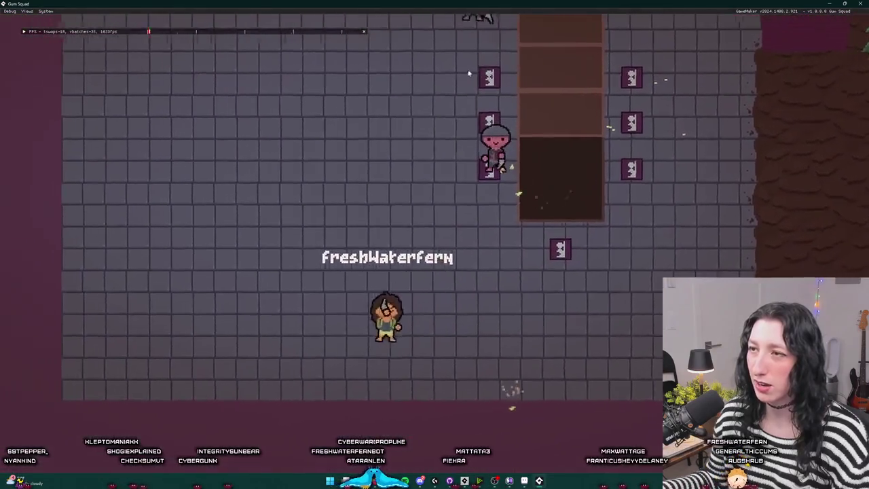
key(w)
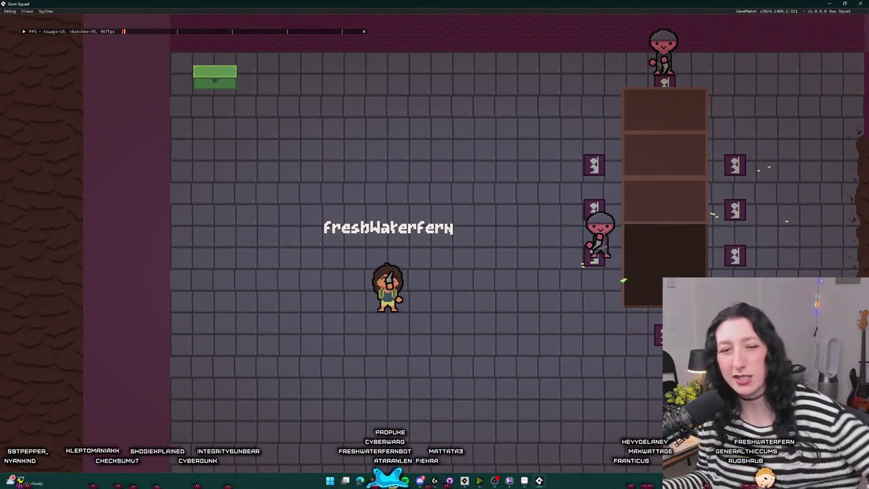
key(Escape)
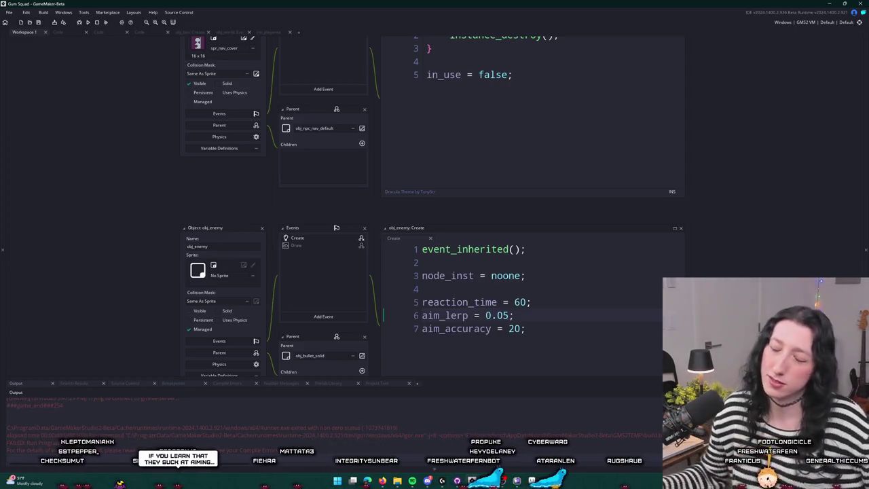
click(575, 349)
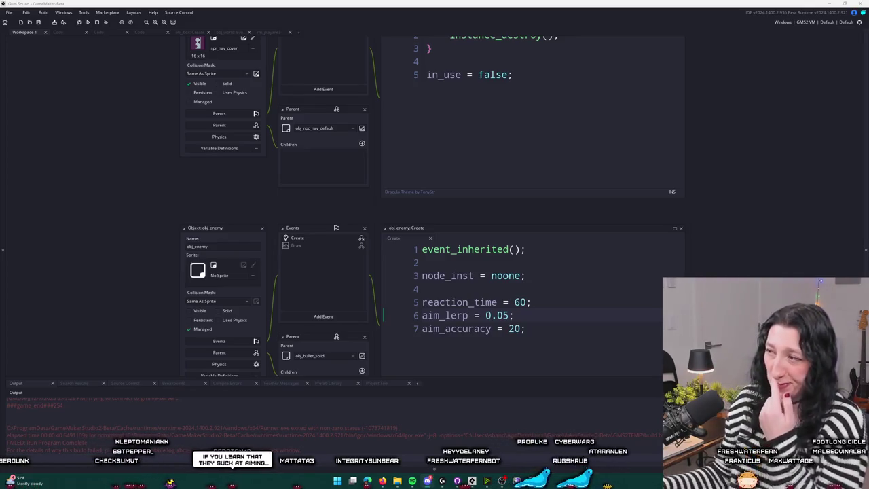
click(428, 480)
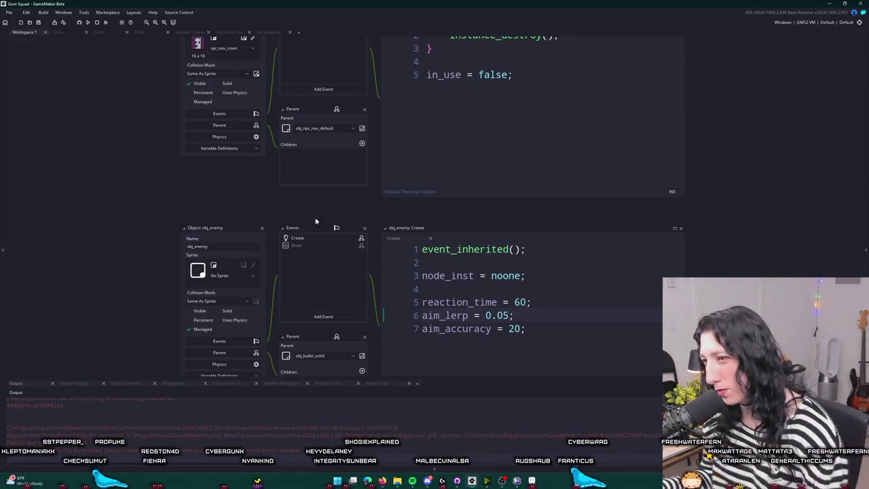
Add a line fov = 80; below aim_accuracy = 20; in the obj_enemy Create event.
click(549, 331)
key(Return)
text(d)
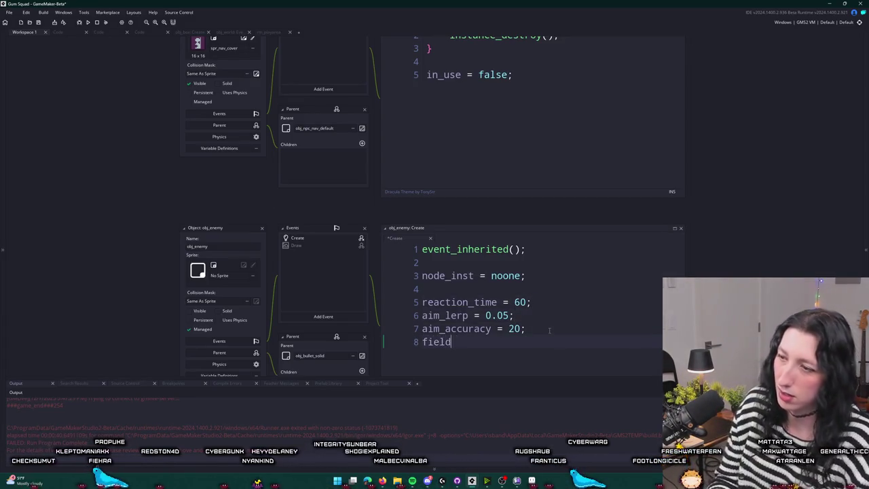
key(BackSpace)
key(BackSpace)
key(BackSpace)
text(ov)
key(Escape)
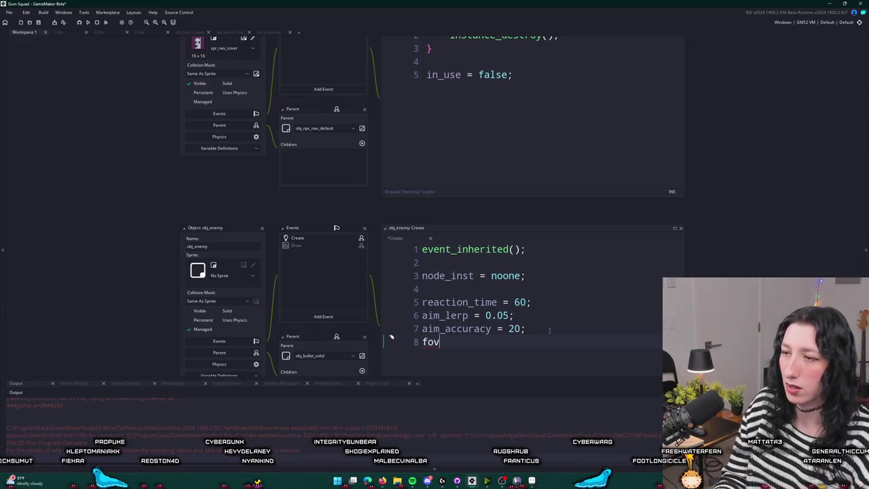
key(BackSpace)
text(_i)
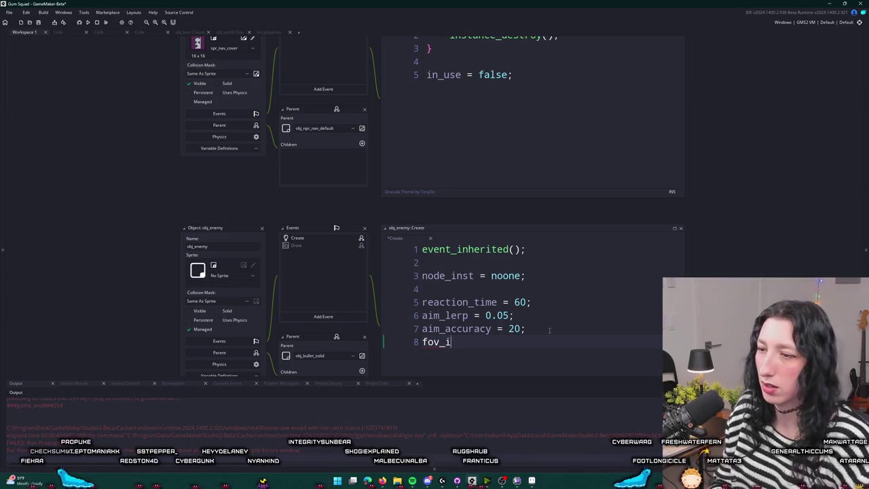
key(BackSpace)
text(range)
key(BackSpace)
key(BackSpace)
key(BackSpace)
key(BackSpace)
key(BackSpace)
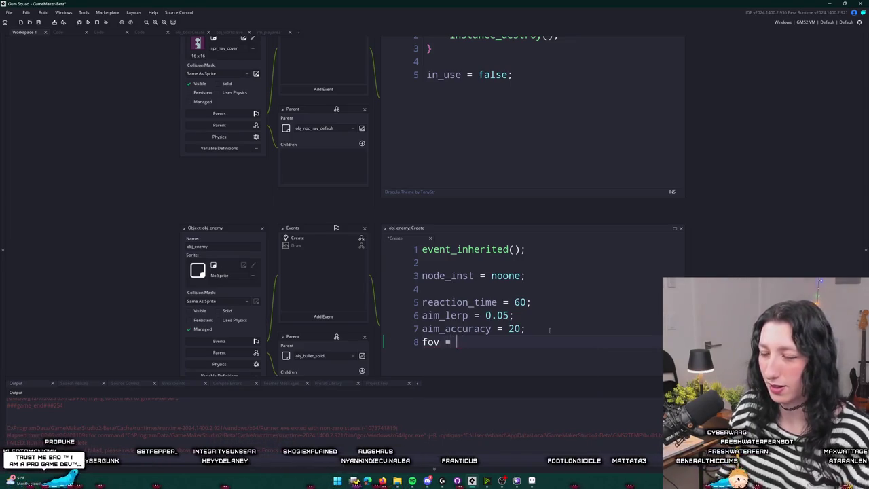
text(90;)
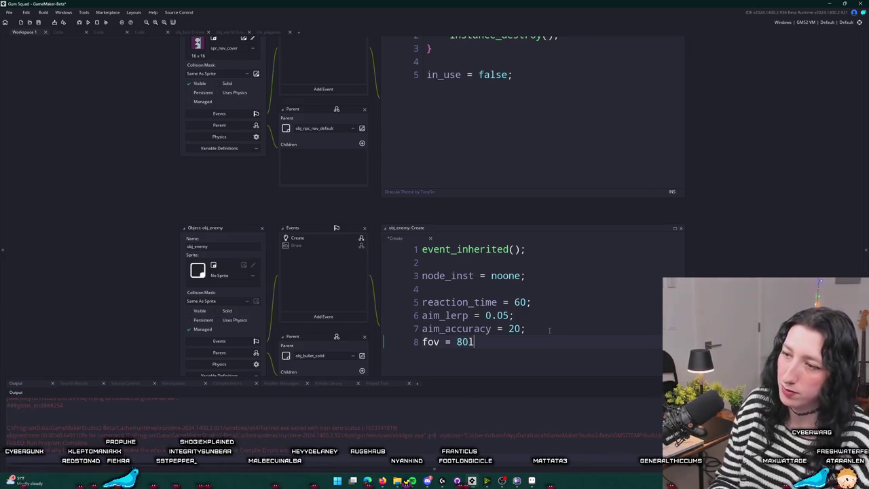
text( ;)
key(Return)
text(fov_distance)
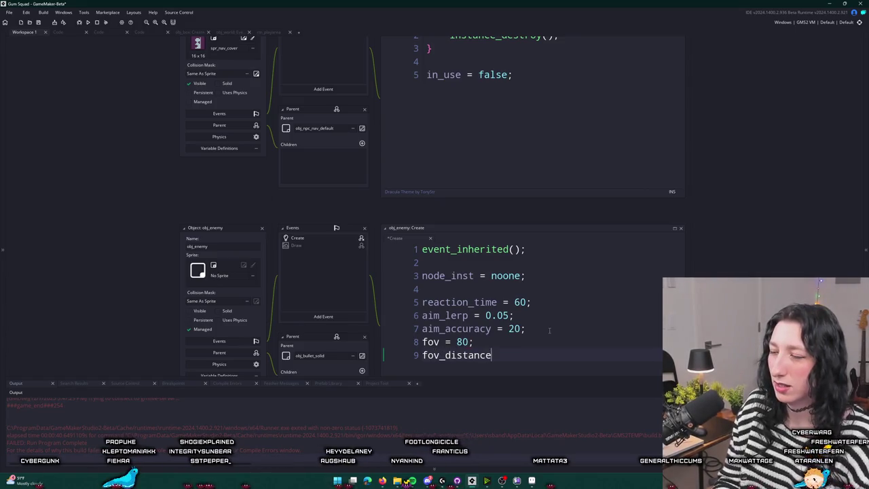
text(k)
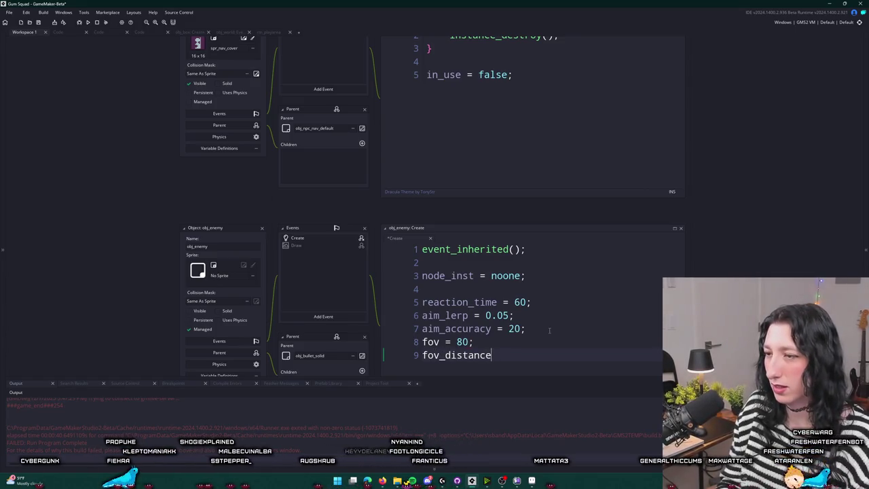
key(BackSpace)
key(BackSpace)
Select fov, glance at the scr_weapons workspace, and jump to obj_enemy_glummer via asset search.
double_click(430, 344)
scroll(296, 190, up, 3)
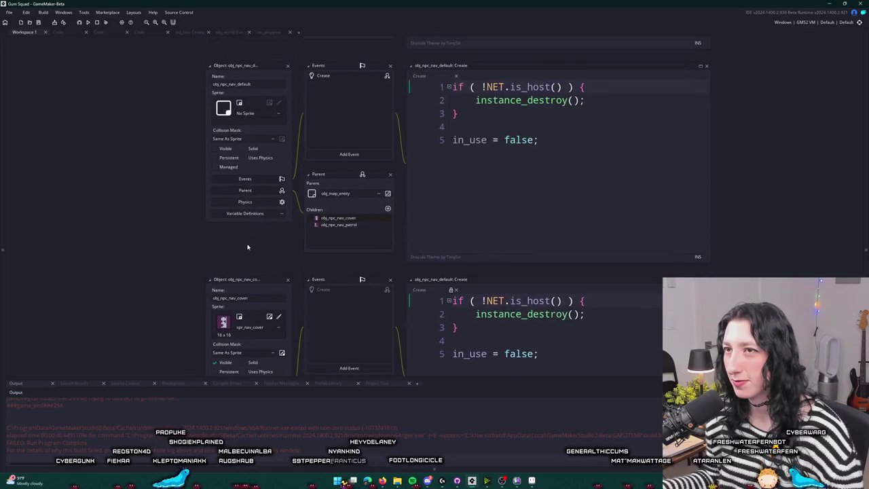
click(61, 32)
click(24, 32)
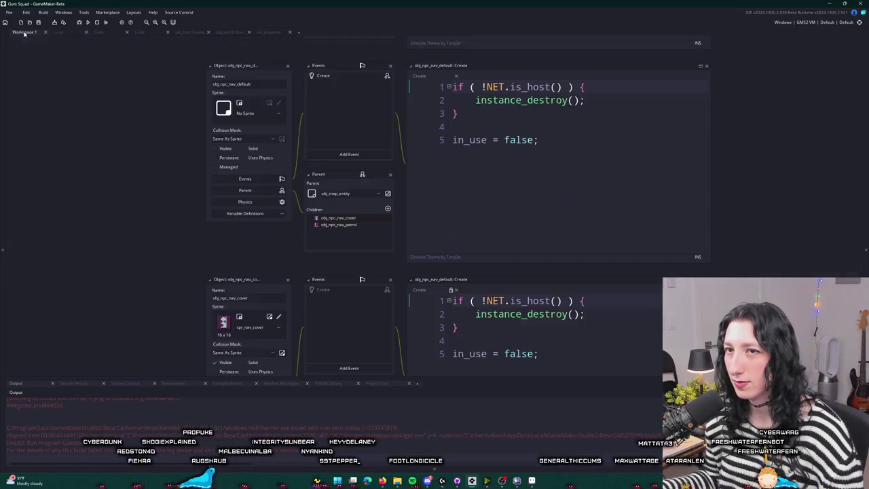
key(ctrl+t)
text(glu)
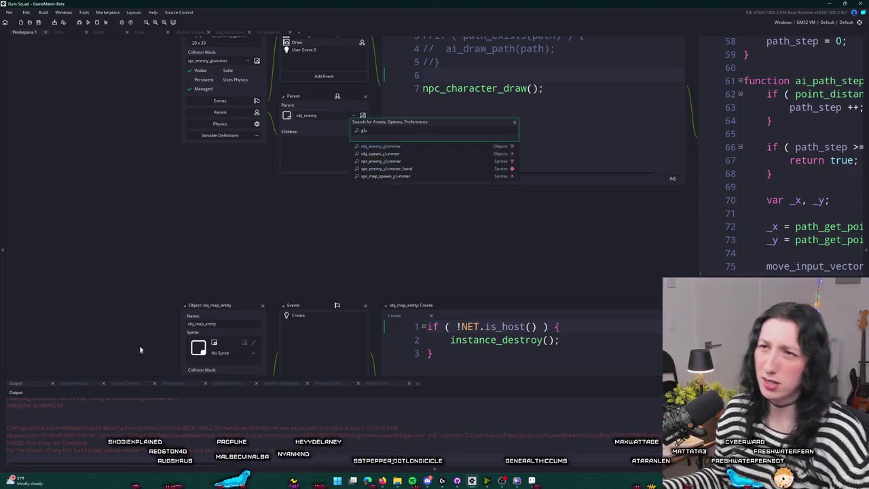
key(Return)
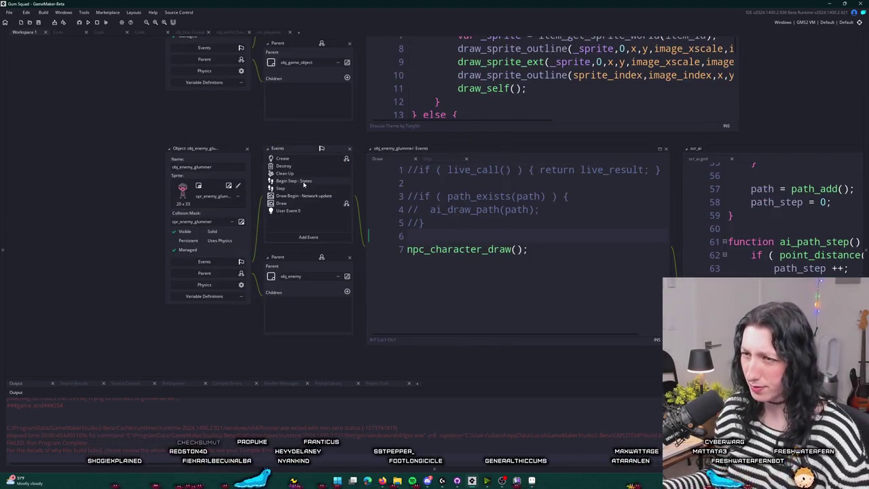
Pop obj_enemy_glummer's Step code into its own tab and search it for looking_direction.
click(303, 184)
scroll(339, 204, up, 8)
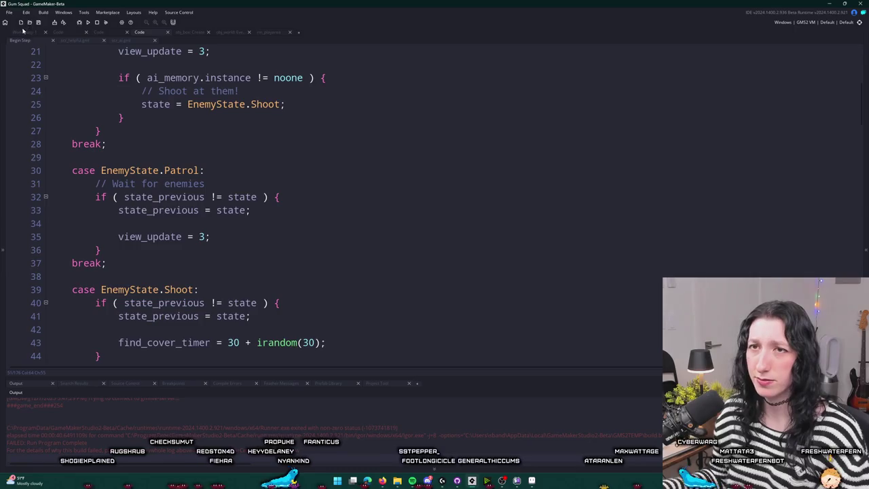
click(24, 32)
click(280, 188)
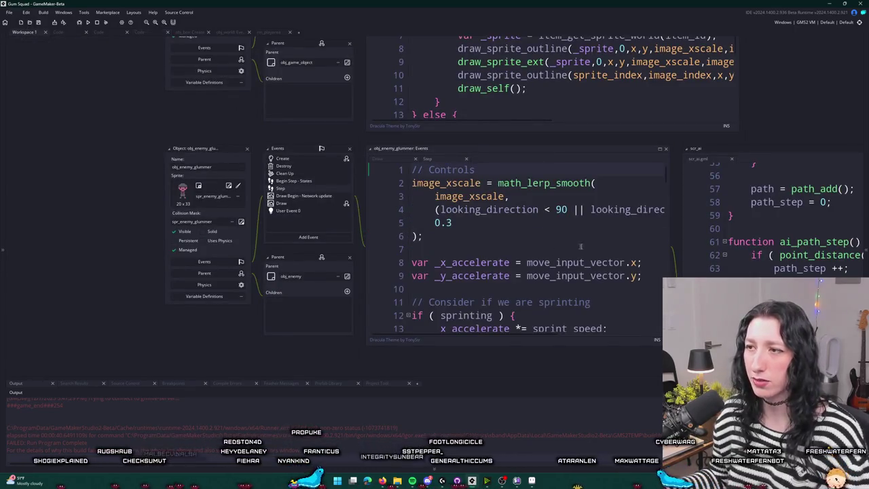
double_click(523, 151)
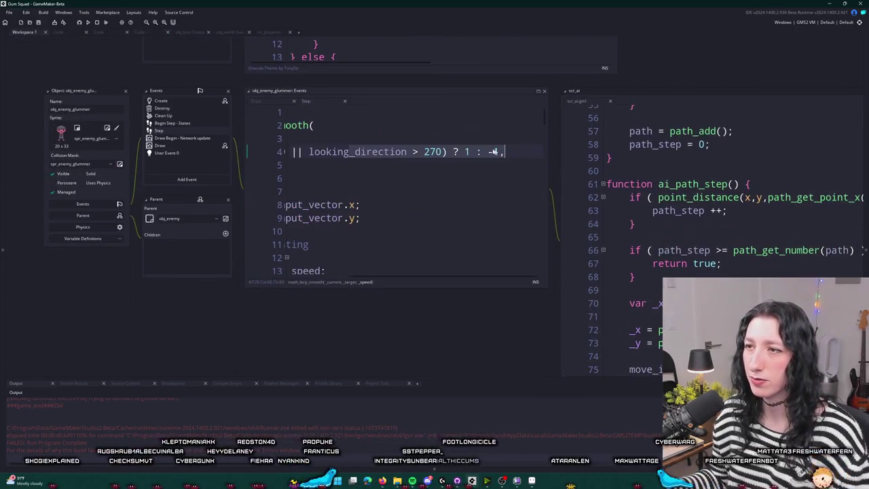
click(539, 92)
key(ctrl+f)
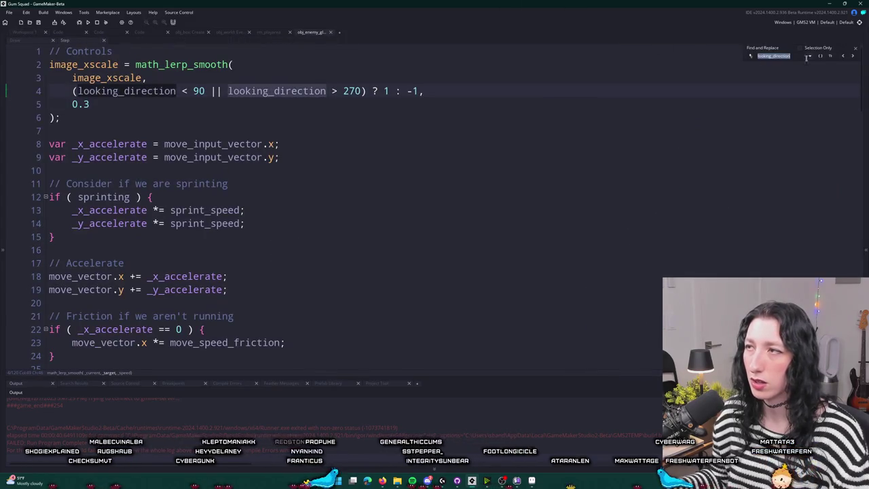
Find all project uses of looking_direction, then close the search windows.
click(750, 57)
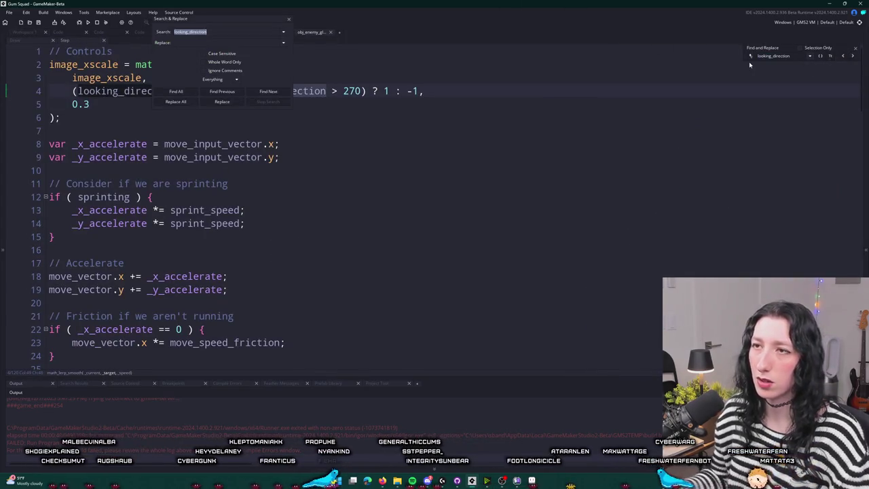
key(Return)
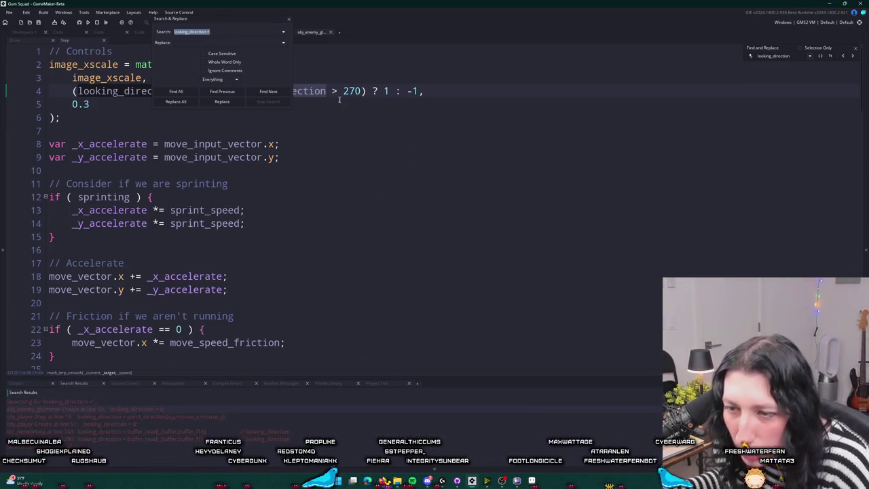
click(290, 20)
click(855, 51)
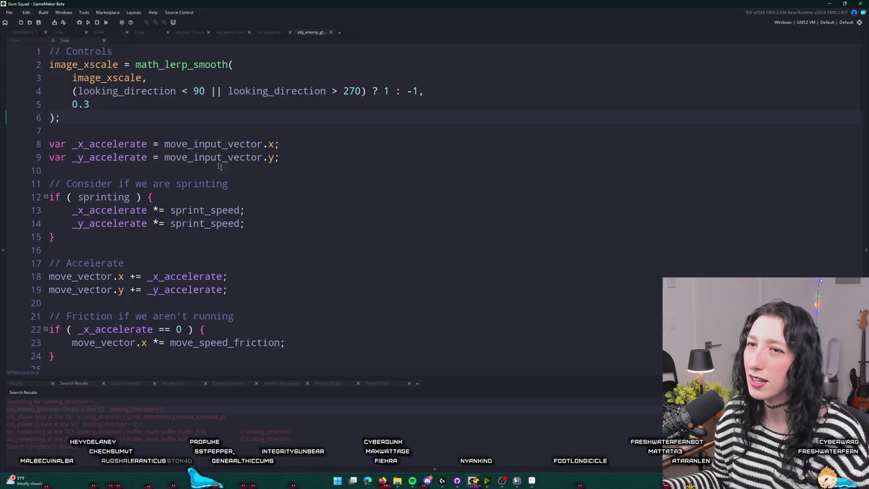
Discard a started line and open scr_weapons at the peashooter_step function via 'peashoot'.
key(Return)
key(Return)
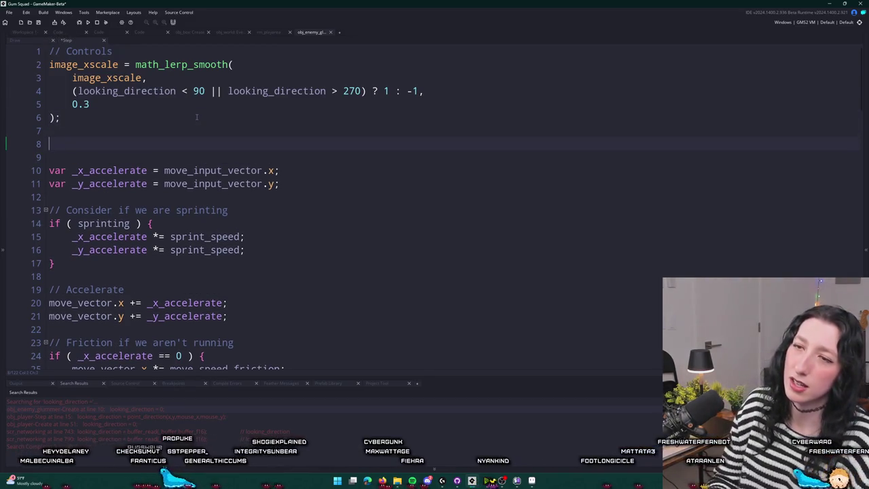
text(looking)
key(BackSpace)
key(BackSpace)
key(BackSpace)
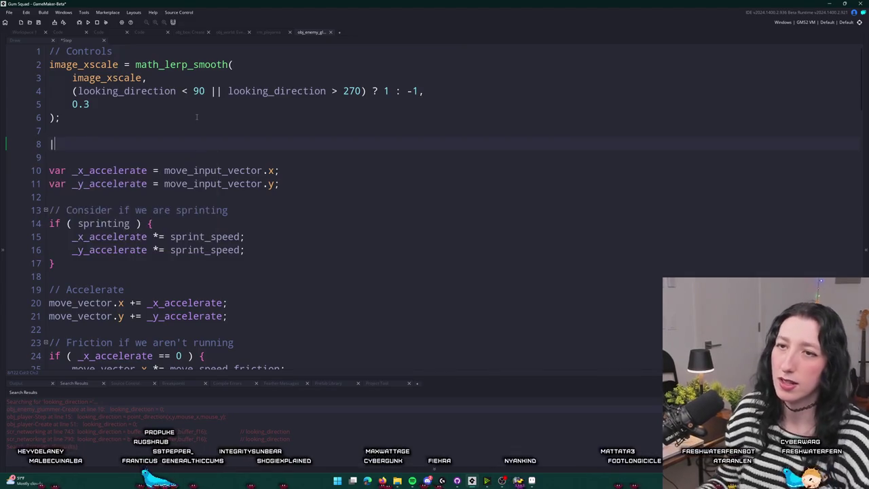
key(ctrl+t)
text(peashoot)
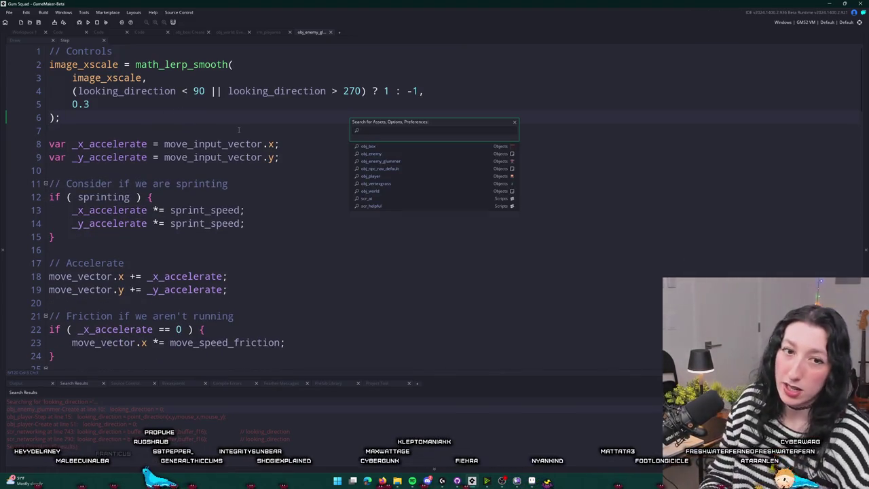
key(Down)
key(Return)
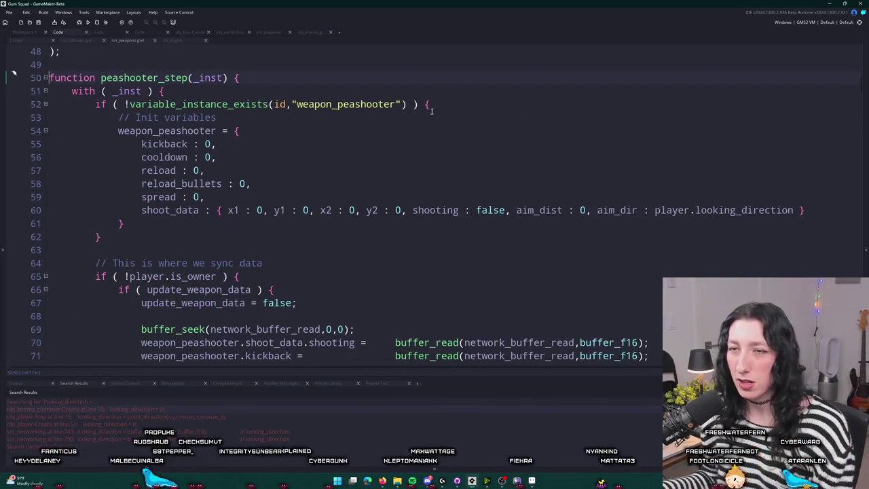
Insert player.looking_direction = _aim_direction; after the math_lerp_angle call, then build and run.
scroll(328, 127, down, 8)
scroll(328, 127, down, 14)
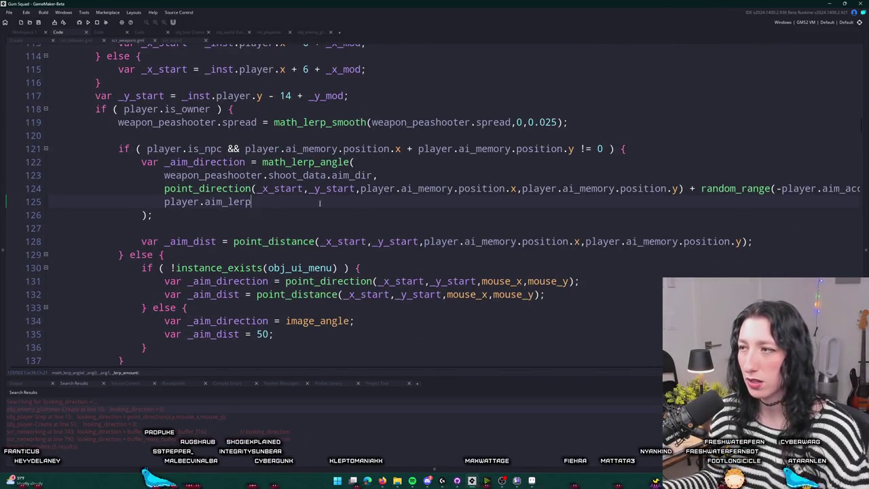
click(301, 215)
key(Return)
key(Return)
text(player.lookin)
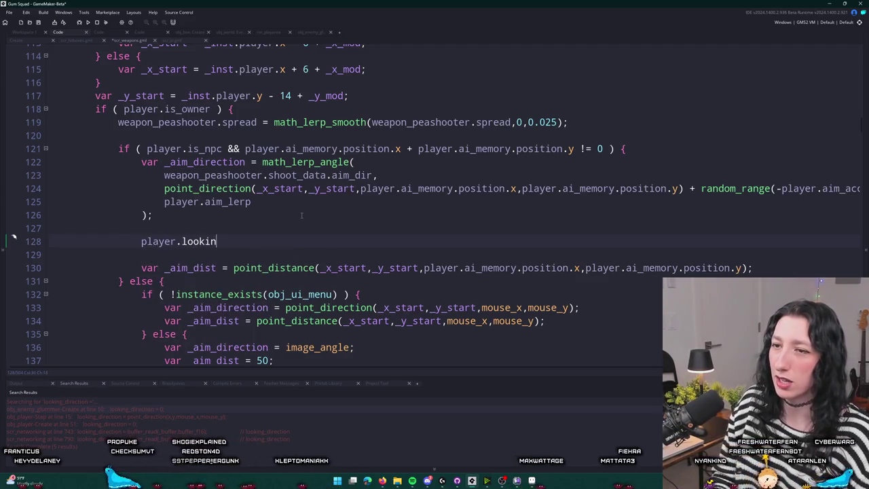
text(g_direction = )
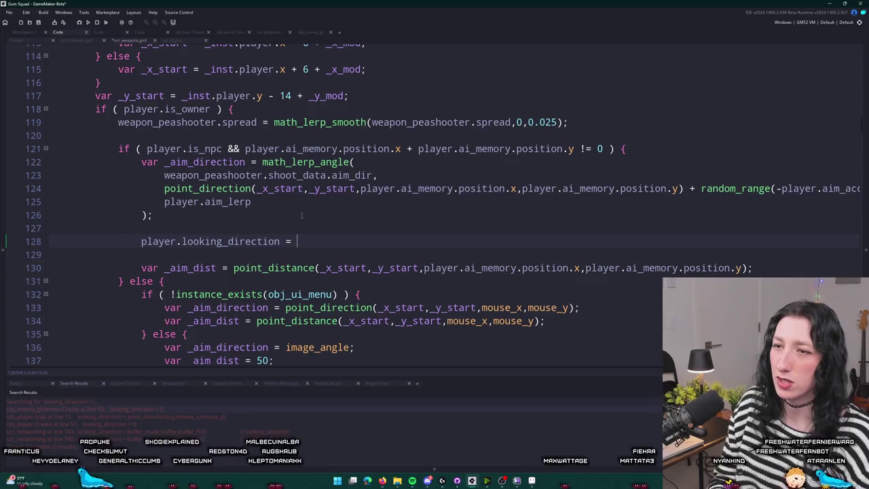
text(_aimn_d)
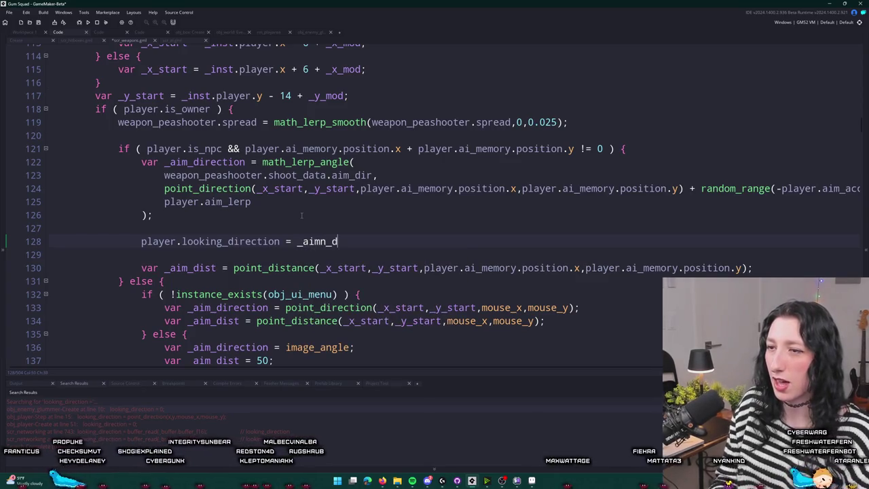
key(BackSpace)
key(BackSpace)
key(BackSpace)
text(_direction;)
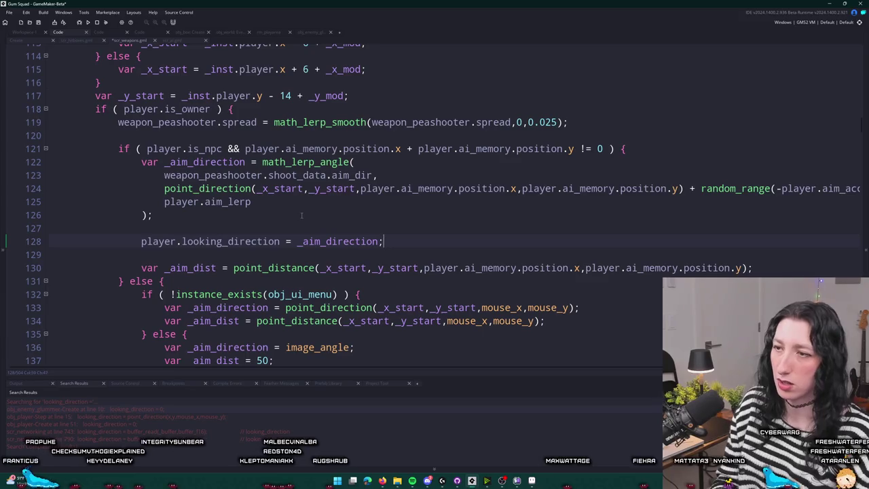
key(F5)
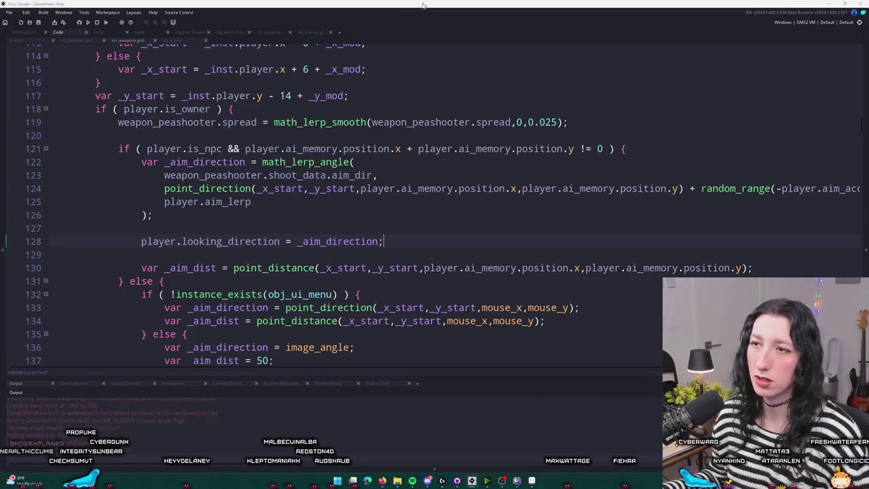
Enlarge the game window, walk the player near a firing enemy, then close the game.
double_click(479, 124)
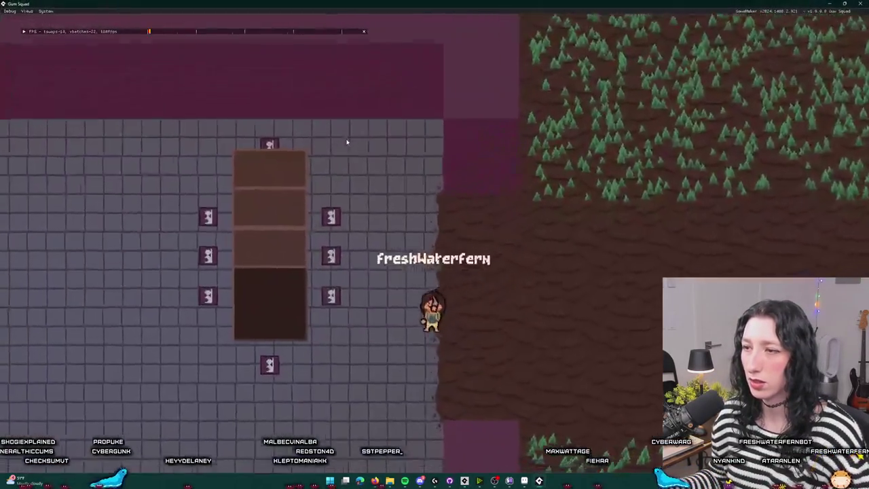
key(a)
key(a)
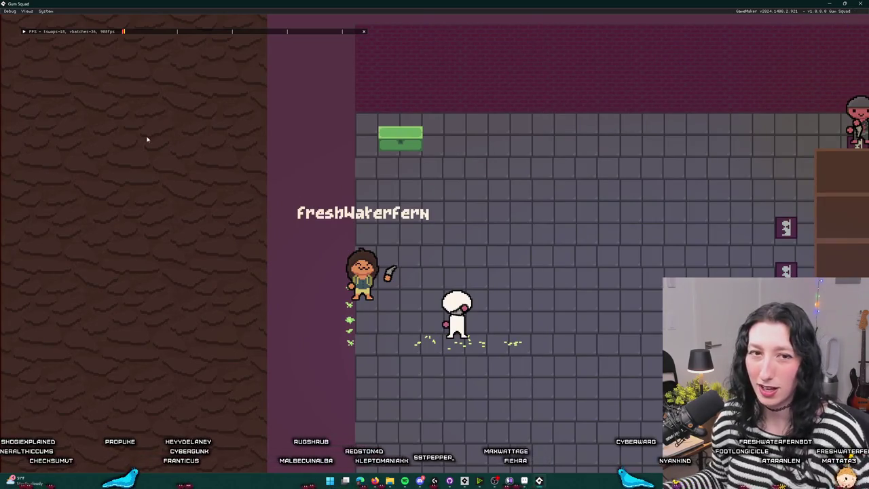
key(alt+F4)
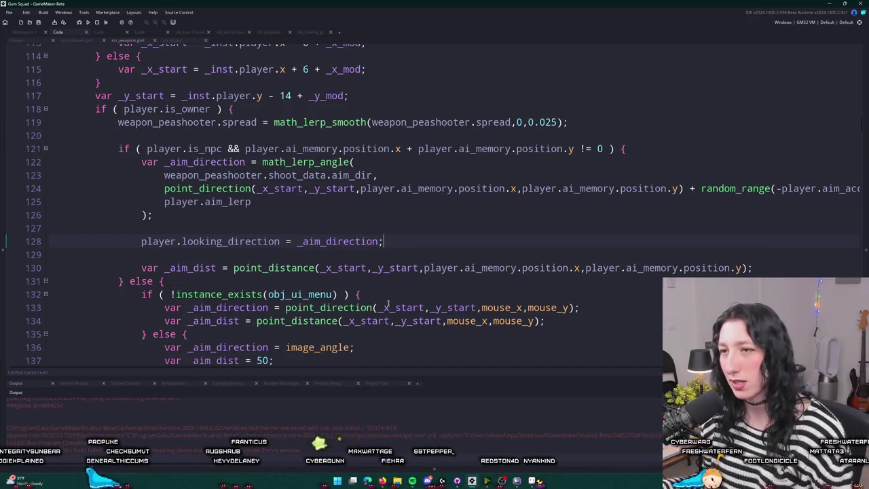
Select the word looking_direction on line 128 of scr_weapons.
right_click(452, 239)
click(425, 237)
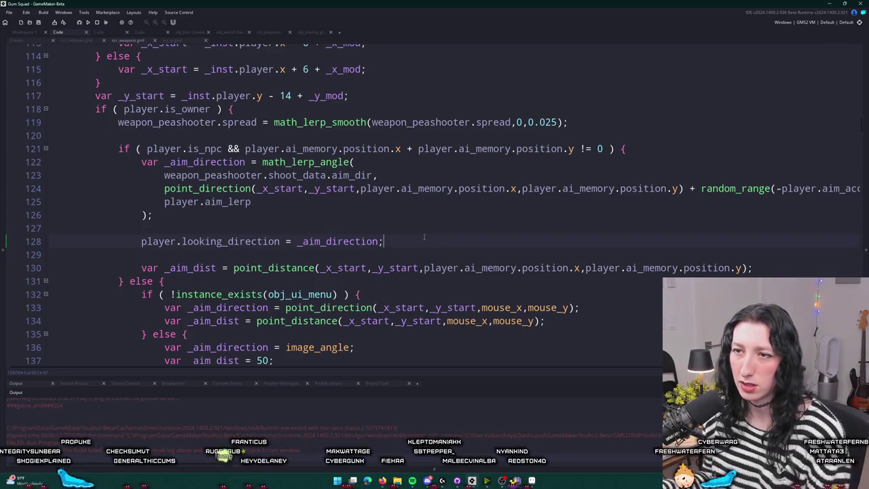
click(228, 242)
key(End)
key(Left)
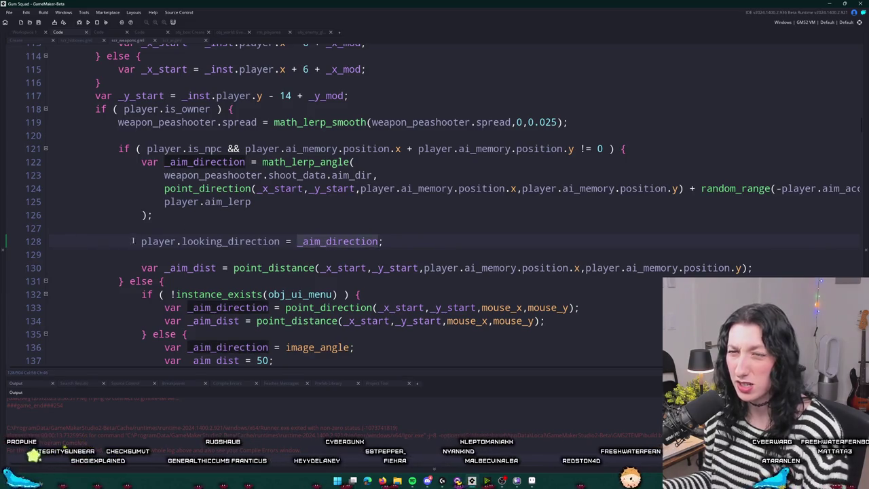
double_click(205, 241)
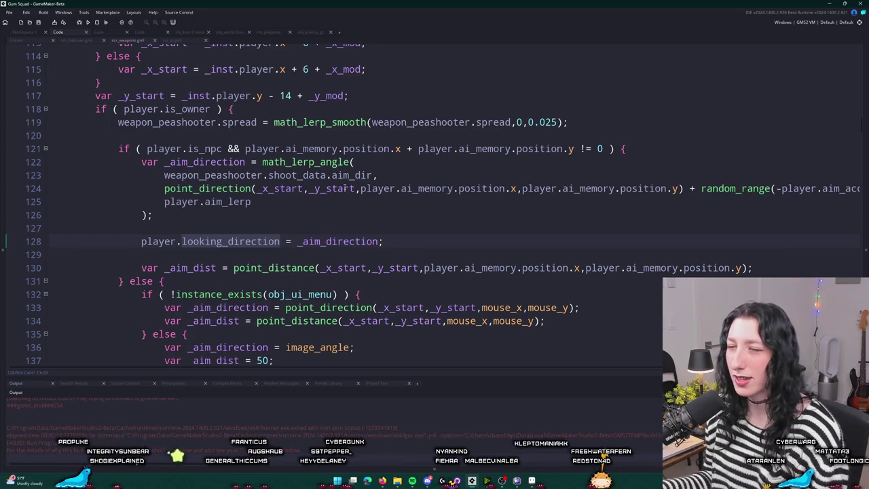
Run a project-wide Find All for looking_direction, review the results, then return to line 128.
mouse_move(311, 180)
key(ctrl+shift+f)
key(Return)
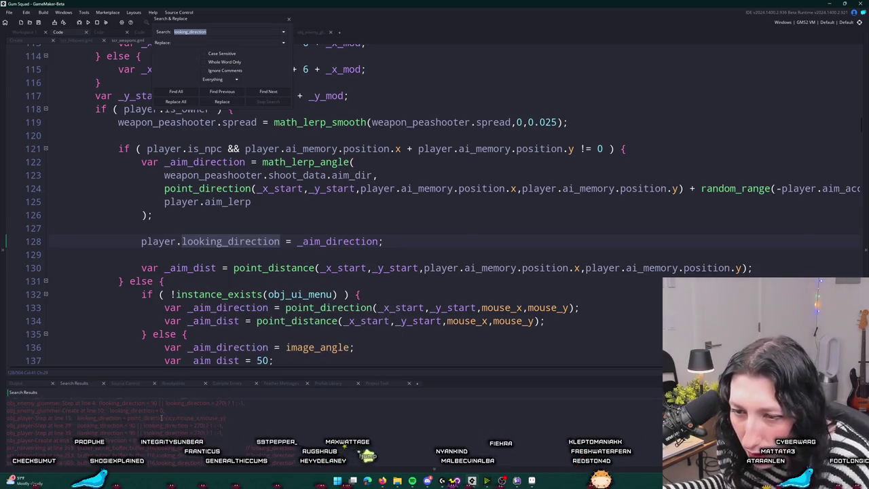
scroll(162, 417, up, 2)
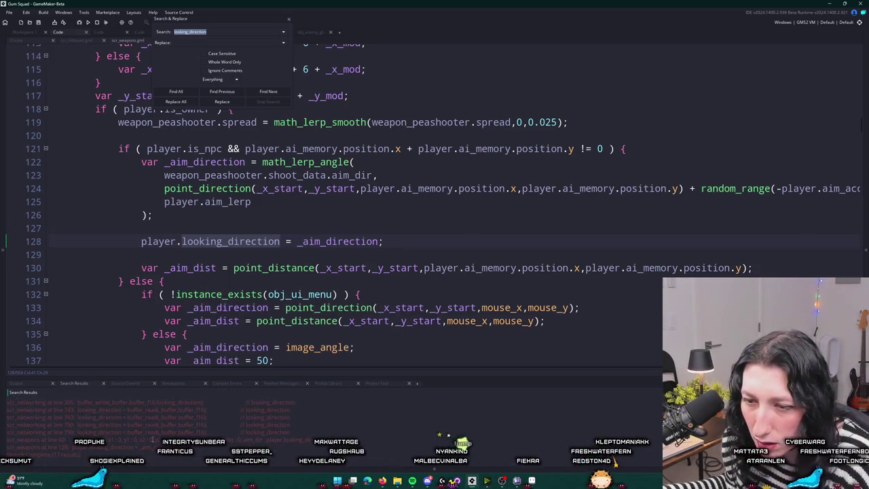
scroll(161, 418, up, 3)
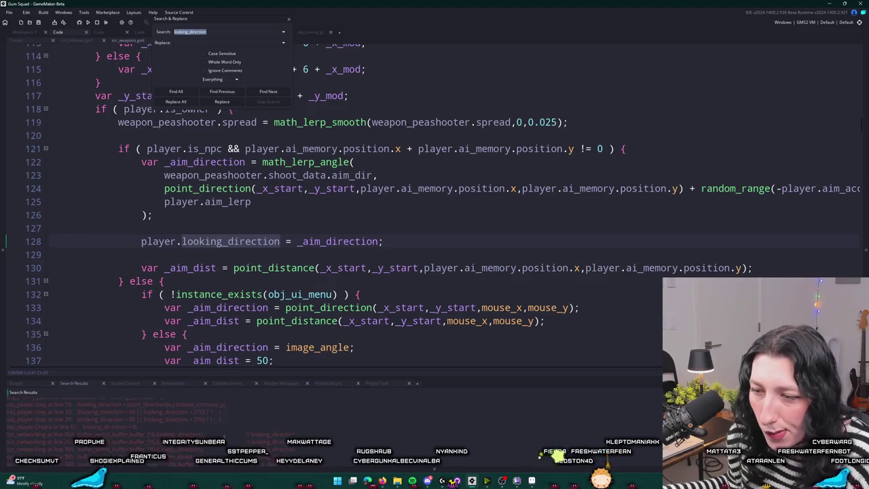
scroll(239, 264, up, 1)
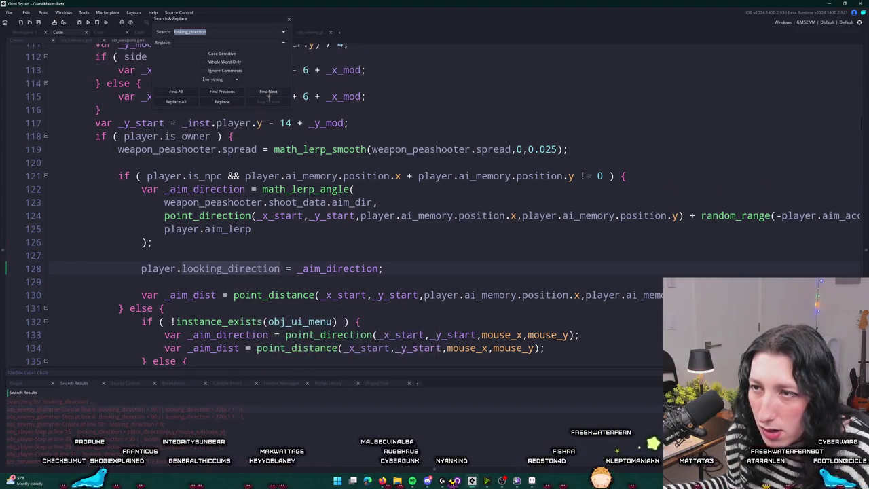
key(Escape)
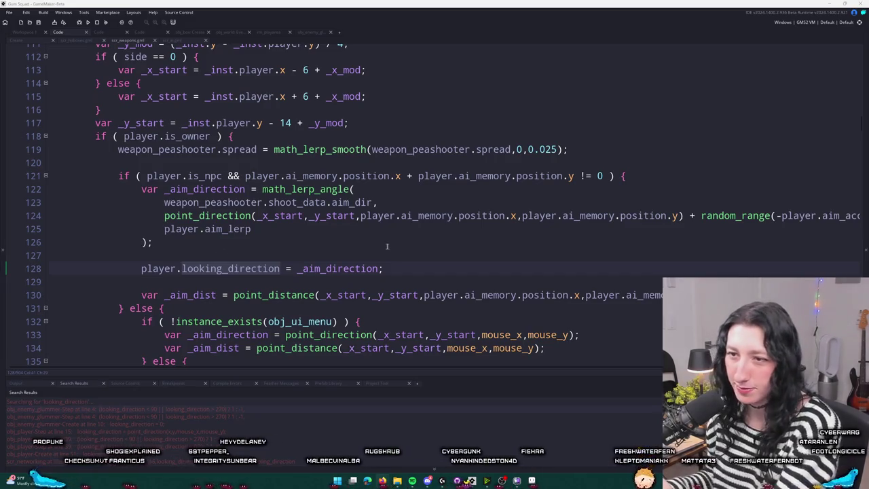
click(386, 270)
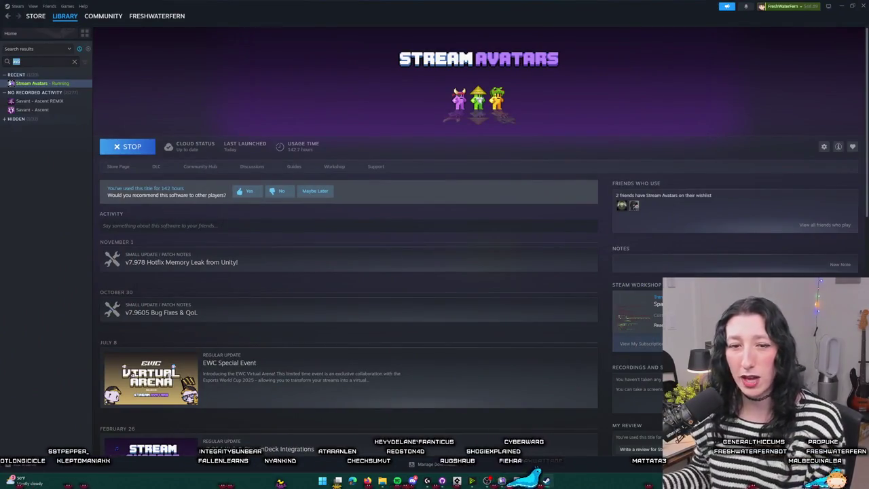
Filter the library by 'sprite', view SpritePile 2.0's store page and trailer, then return to Library home.
text(sprite)
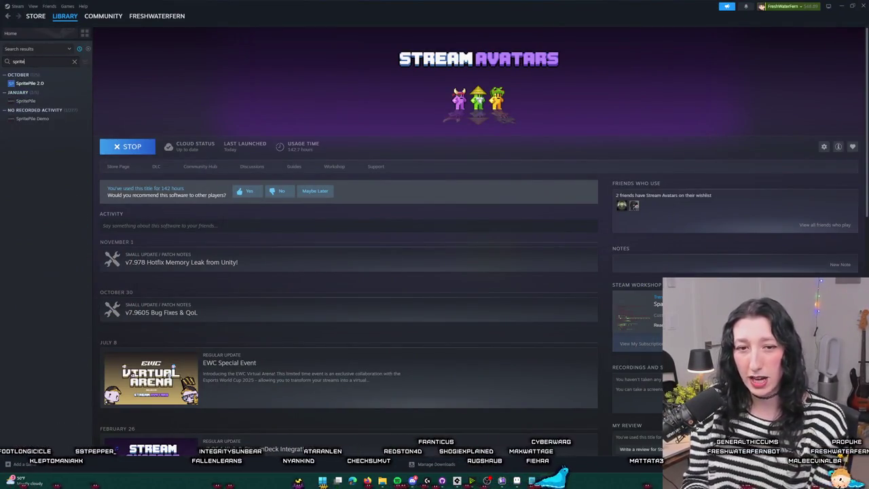
click(41, 83)
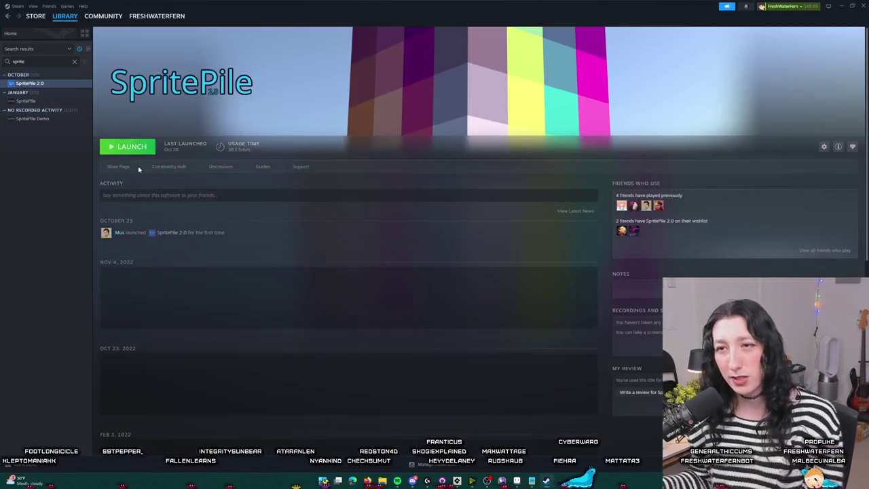
click(131, 168)
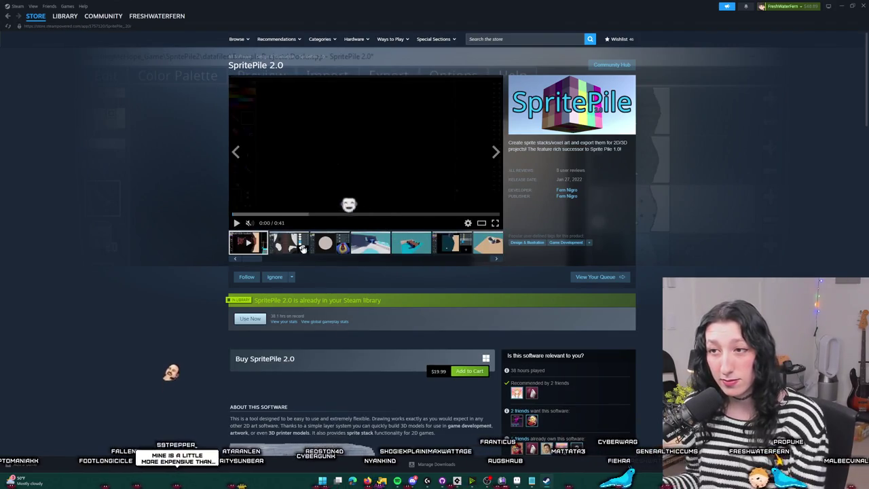
click(337, 176)
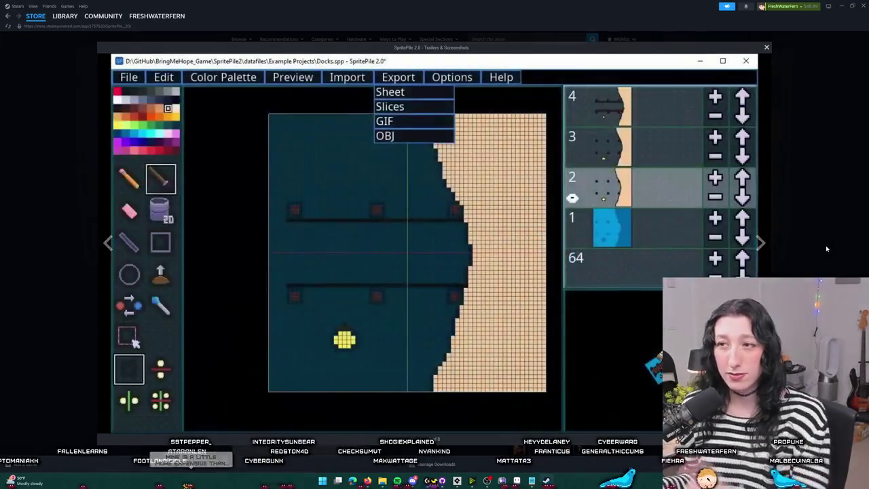
click(827, 249)
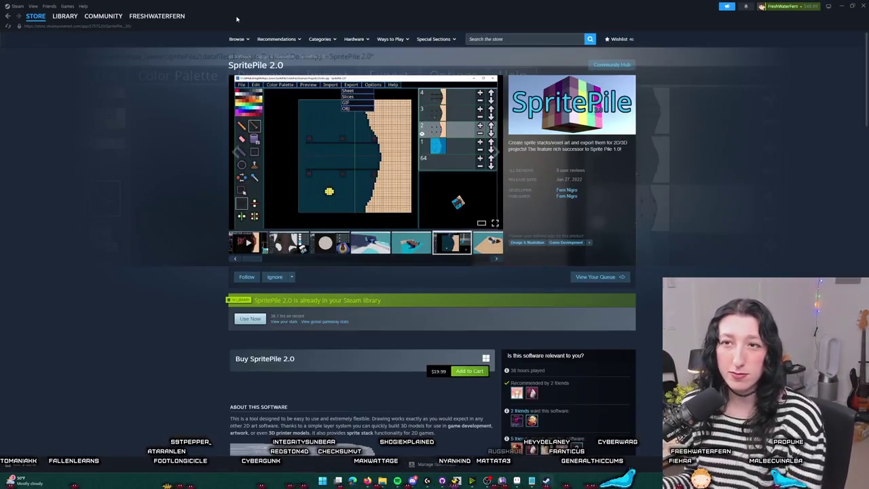
click(74, 27)
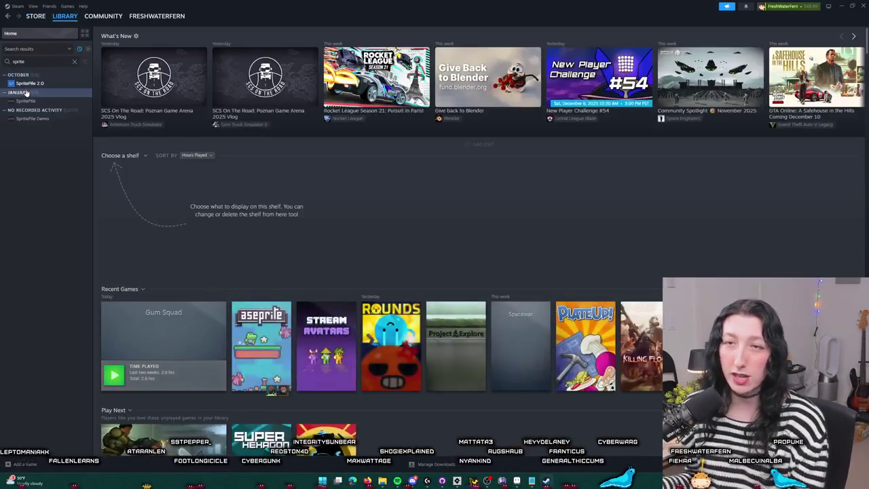
Search the library for 'bring' and play Bring Me Hope's store trailer fullscreen.
click(74, 63)
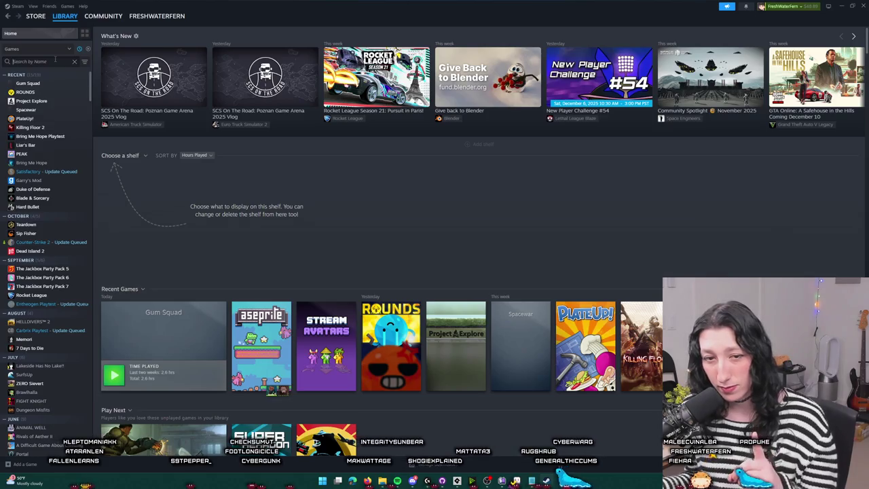
text(bring)
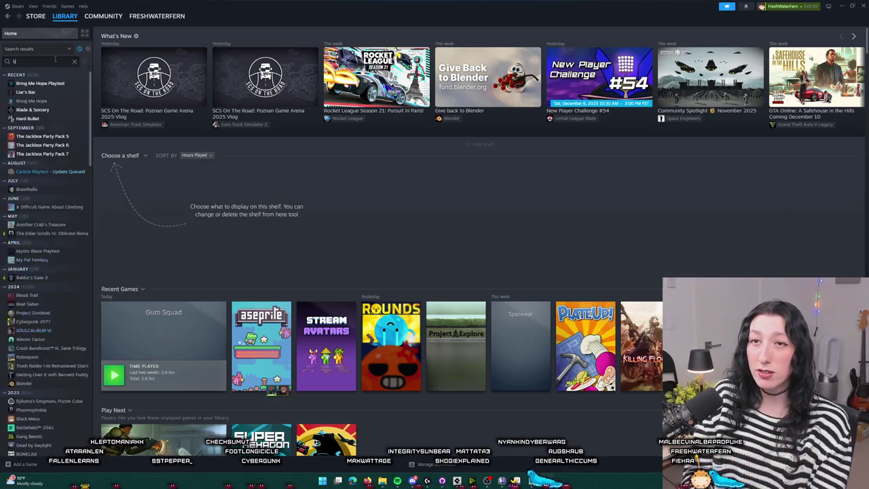
click(31, 93)
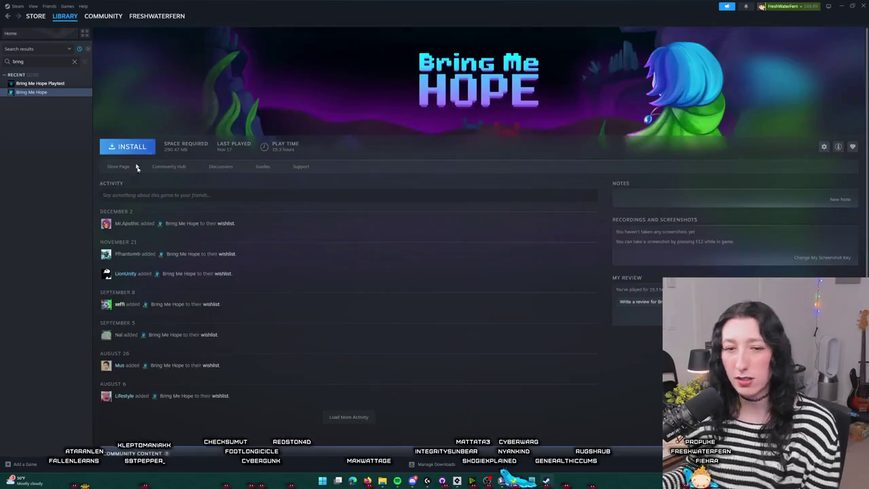
click(119, 169)
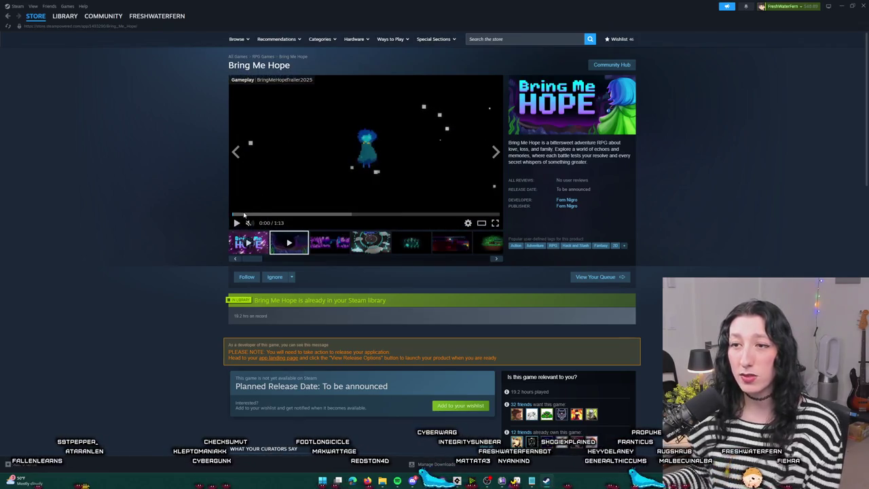
mouse_move(250, 223)
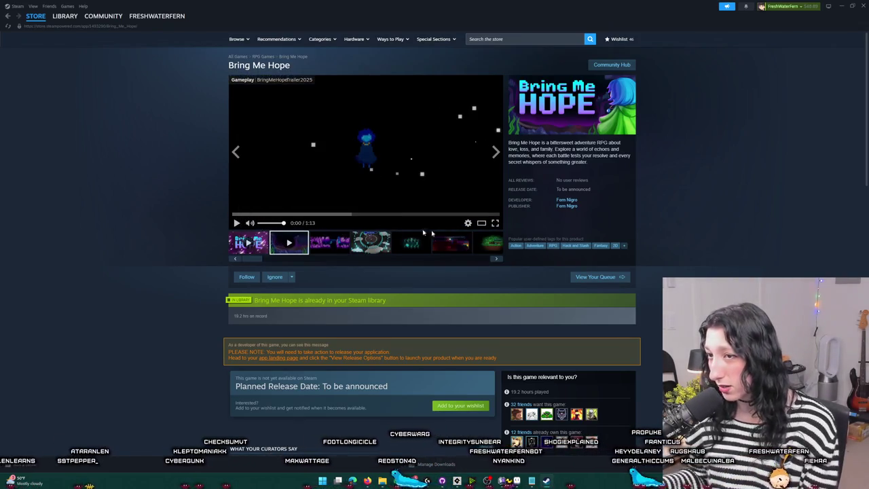
click(495, 224)
Exit the fullscreen trailer and close the Steam window to return to GameMaker.
key(alt+Tab)
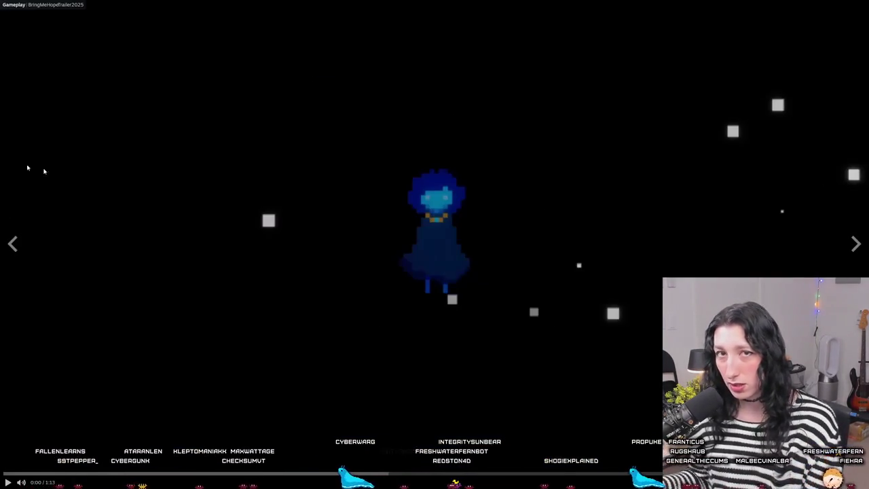
key(alt+Tab)
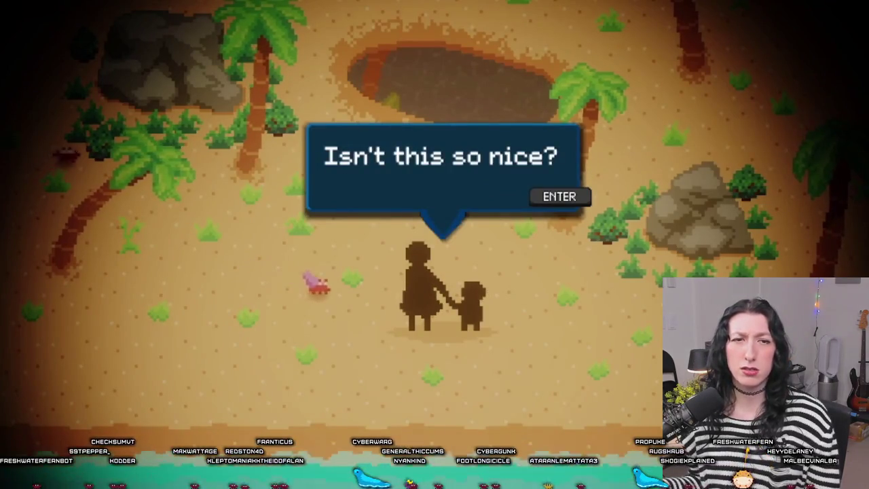
key(Return)
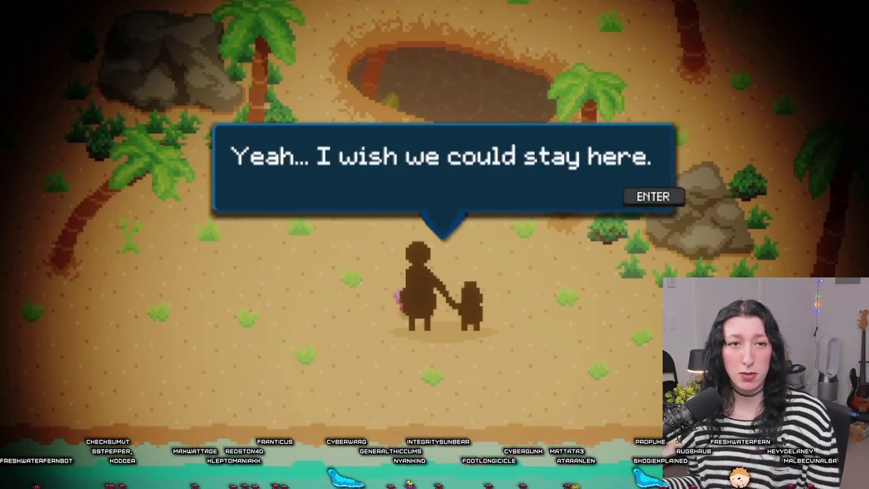
key(Return)
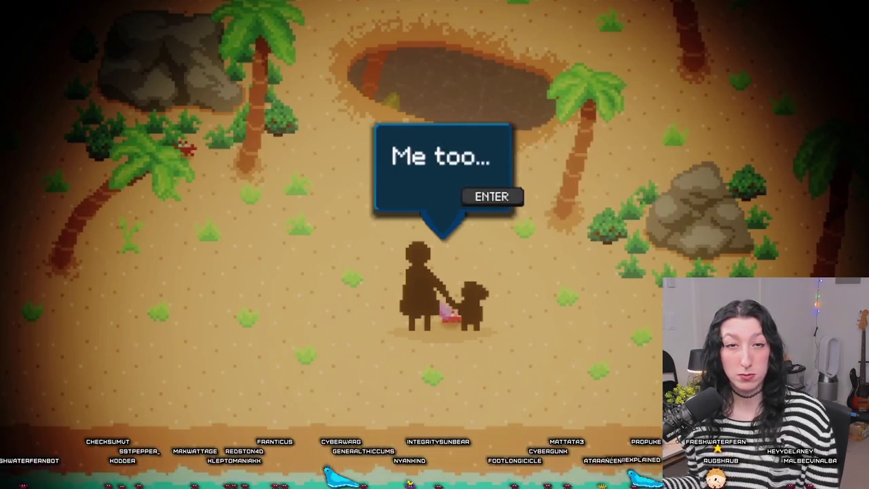
key(Return)
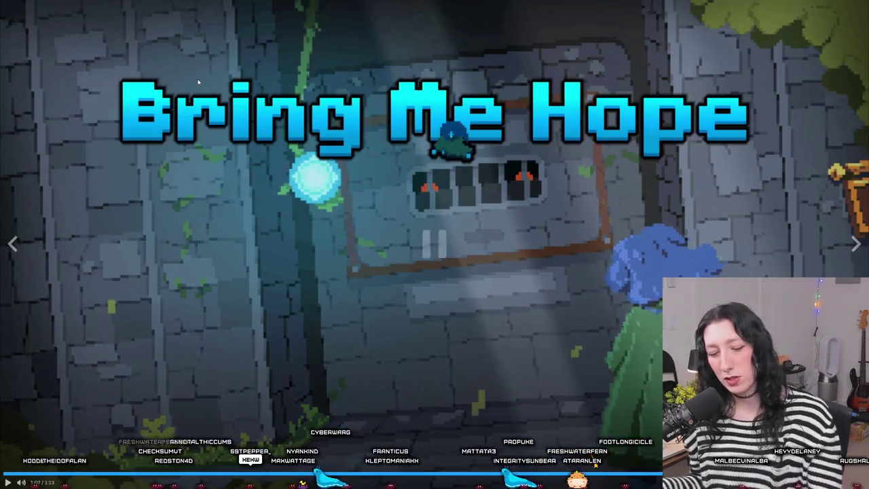
key(Escape)
click(865, 4)
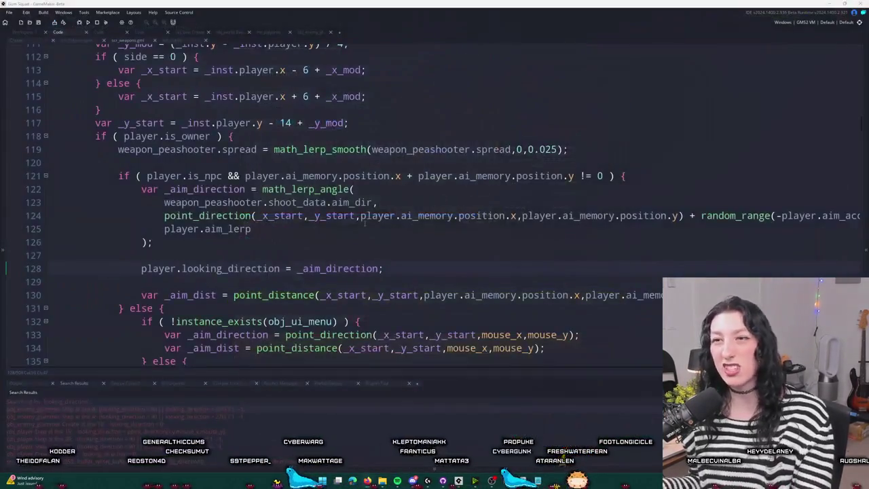
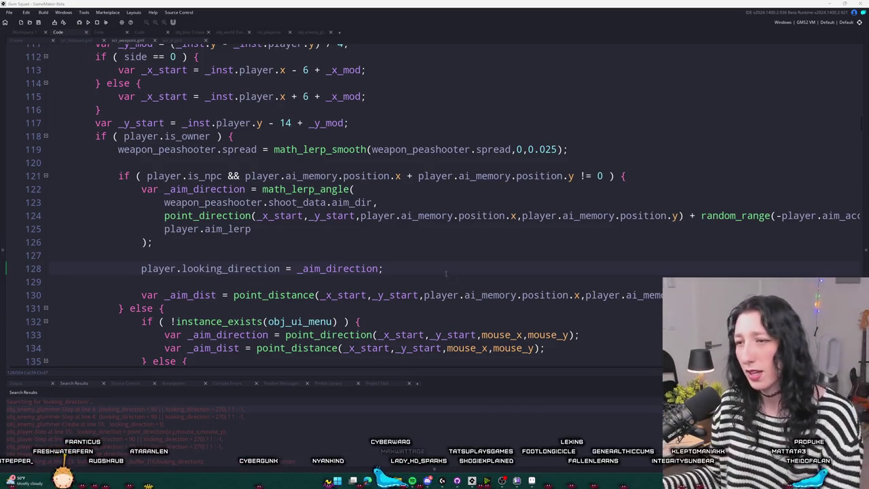
Review the scr_weapons aim code around the looking_direction assignment on line 128.
scroll(446, 272, down, 2)
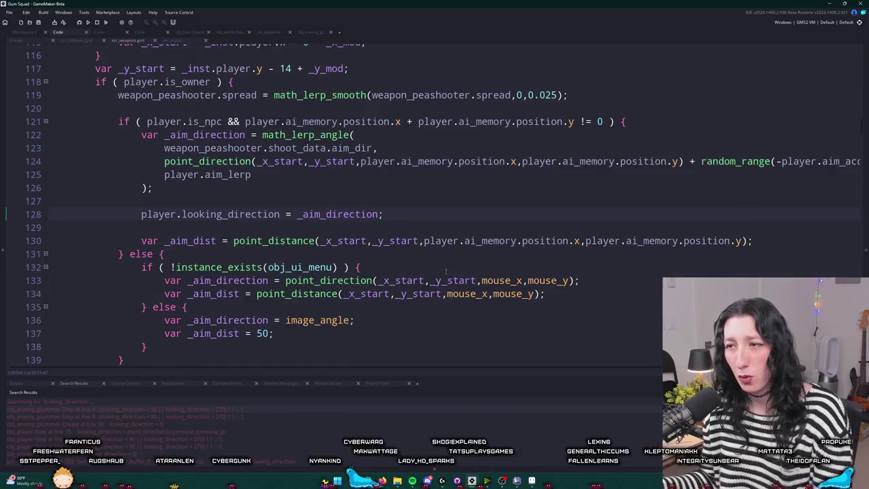
scroll(451, 271, down, 6)
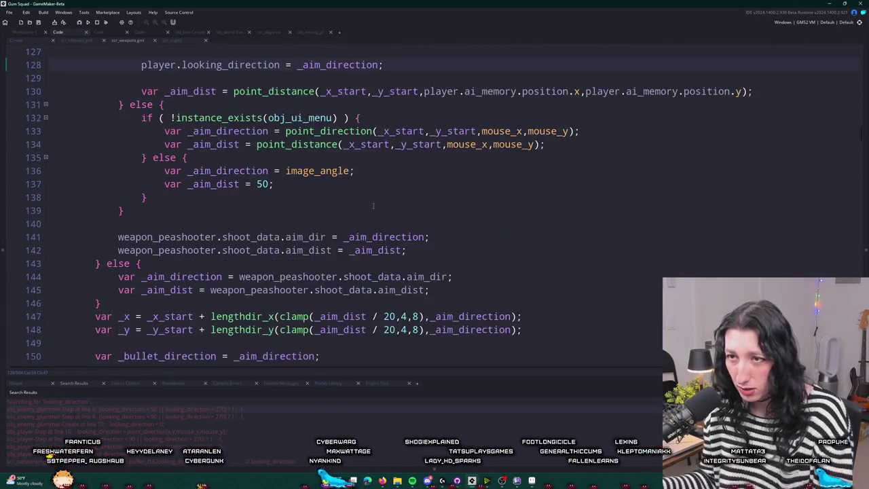
scroll(374, 203, up, 5)
click(255, 186)
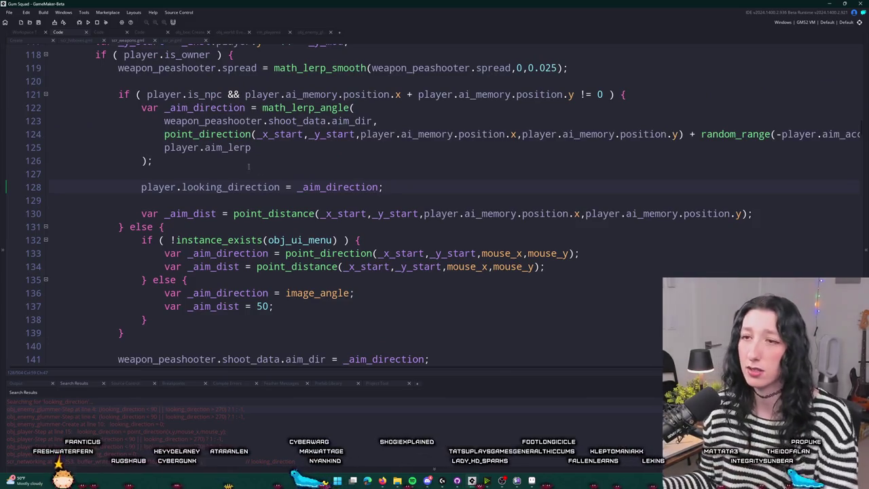
scroll(339, 204, down, 7)
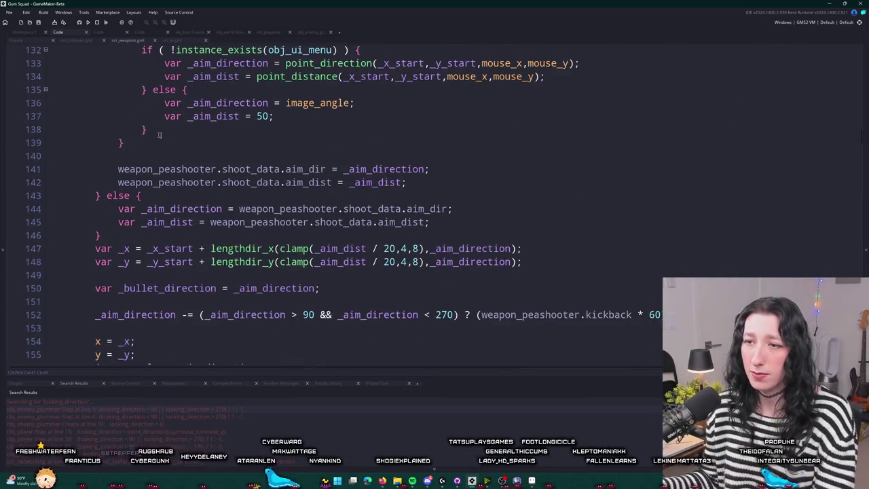
scroll(340, 204, down, 6)
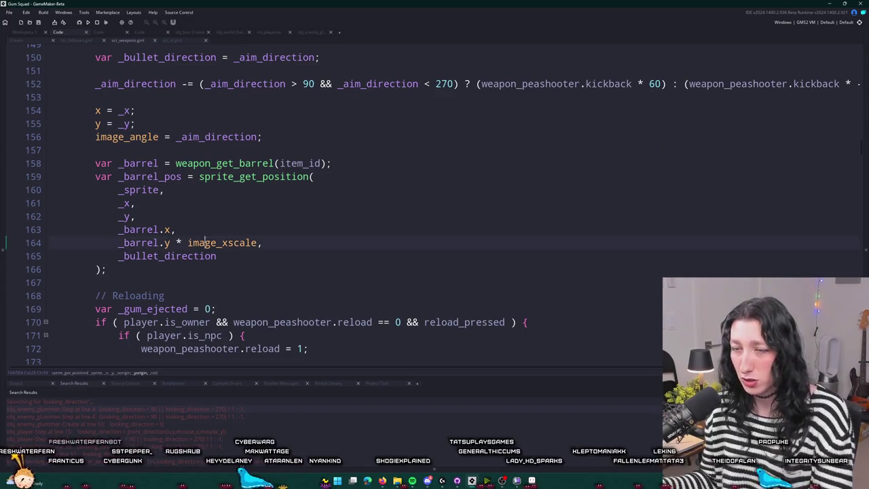
Check how image_xscale affects the barrel position, then return to obj_enemy_glummer's Step event.
click(203, 241)
scroll(204, 238, up, 2)
scroll(204, 239, up, 15)
scroll(231, 234, down, 12)
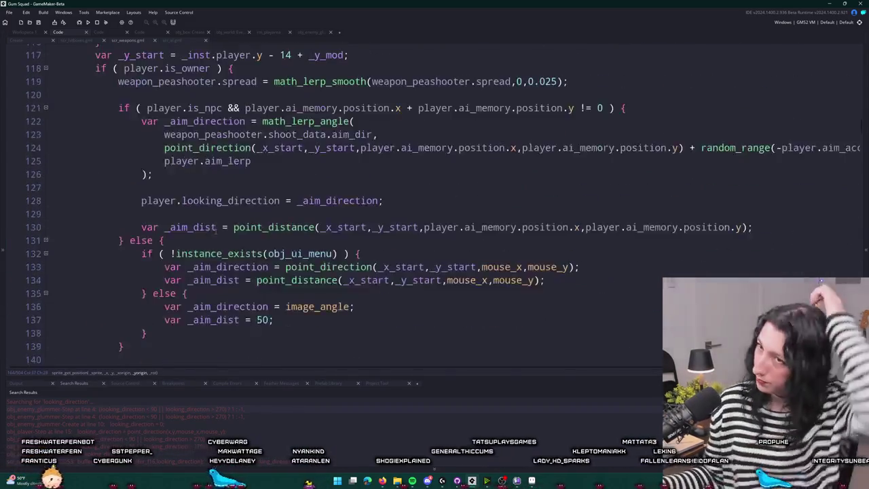
scroll(231, 234, down, 20)
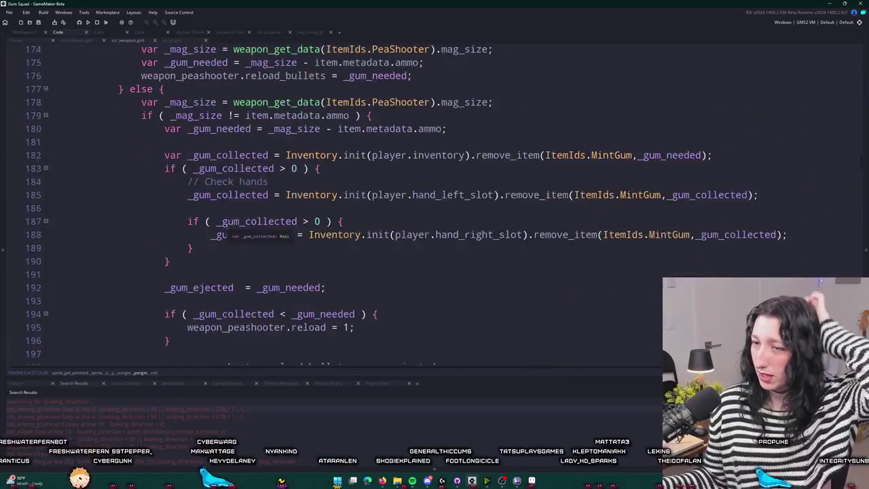
scroll(230, 224, down, 11)
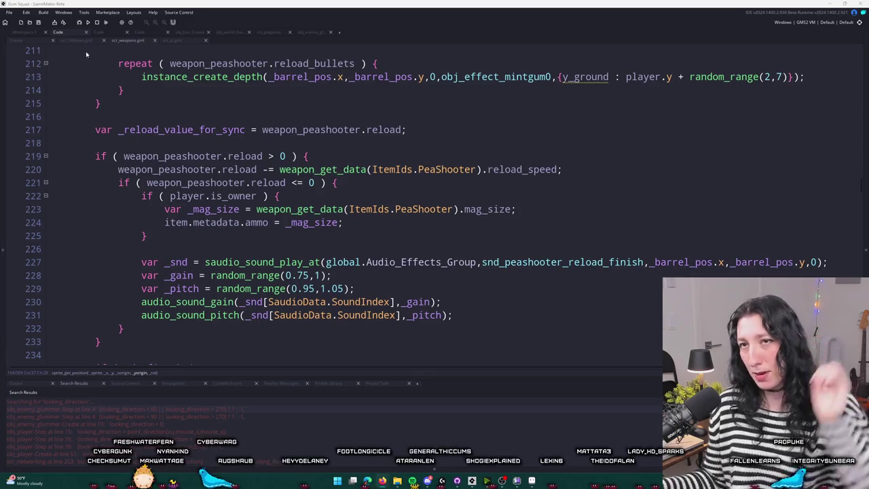
click(23, 32)
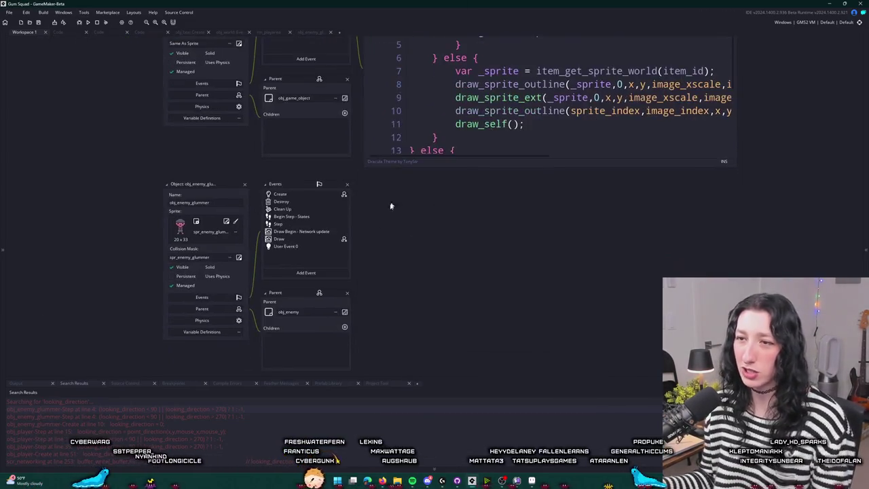
double_click(287, 217)
Reopen obj_enemy_glummer's Step event in the full editor at the facing calculation.
scroll(112, 132, up, 2)
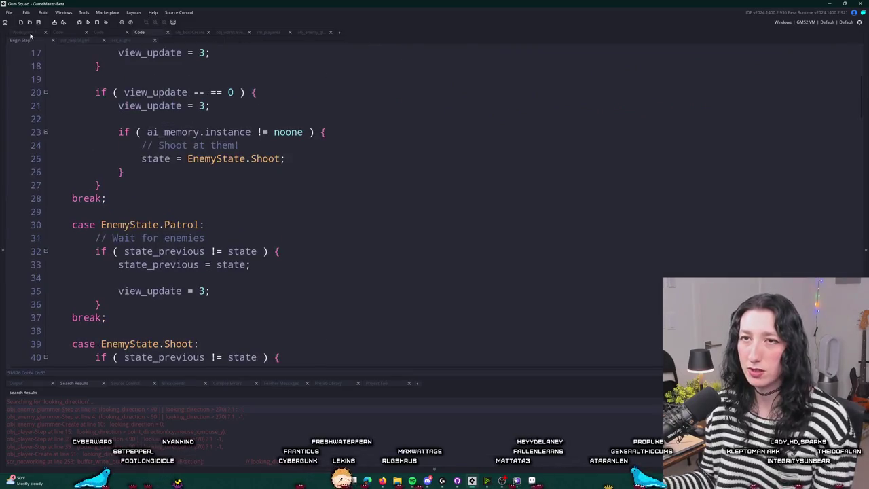
key(ctrl+w)
double_click(255, 218)
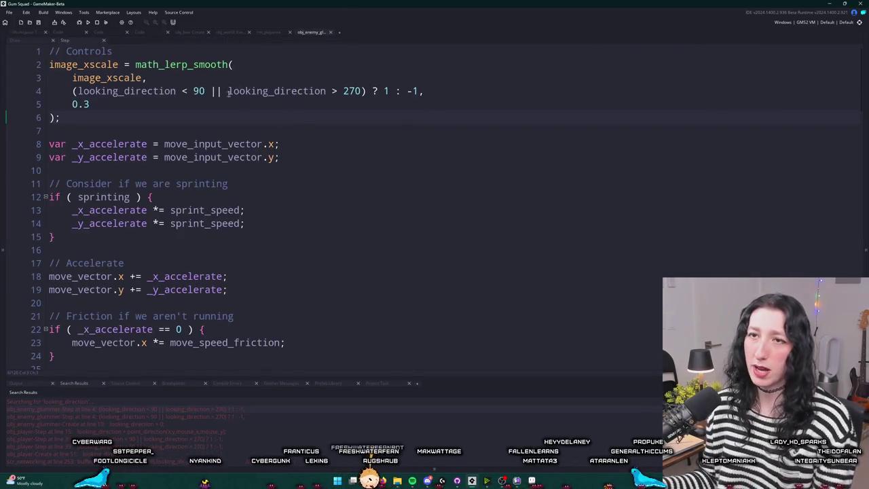
click(156, 78)
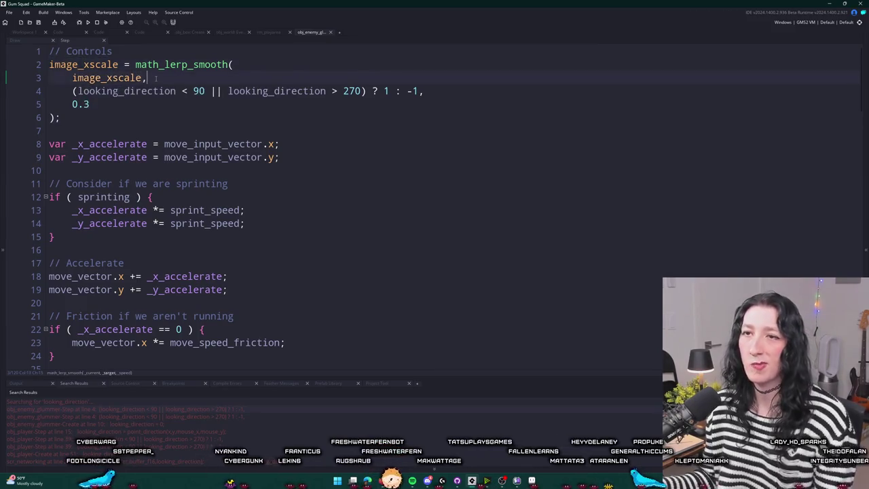
click(136, 113)
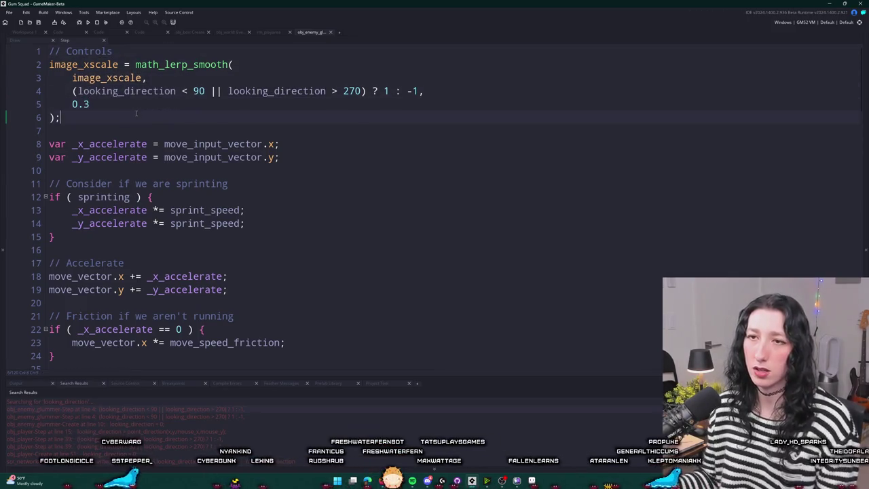
Add log([image_xscale,looking_direction]) below the facing calculation and return to Workspace 1.
key(Return)
key(Return)
text(log(looking_direction)
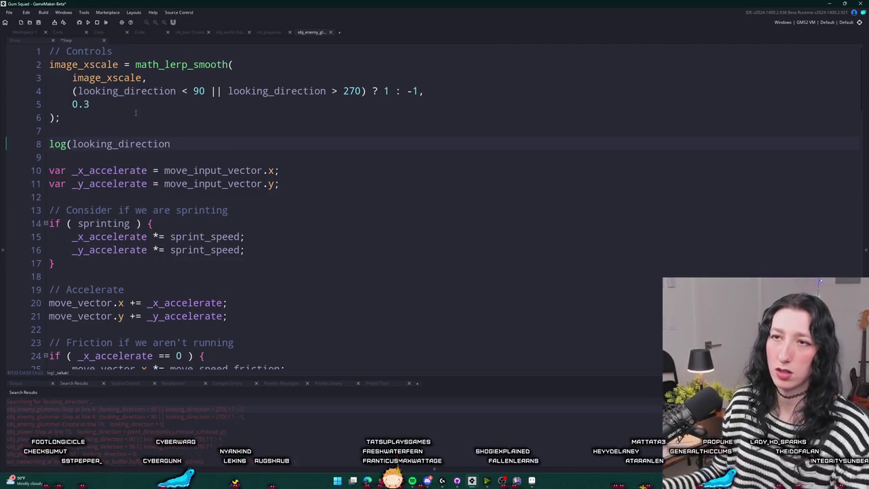
double_click(155, 91)
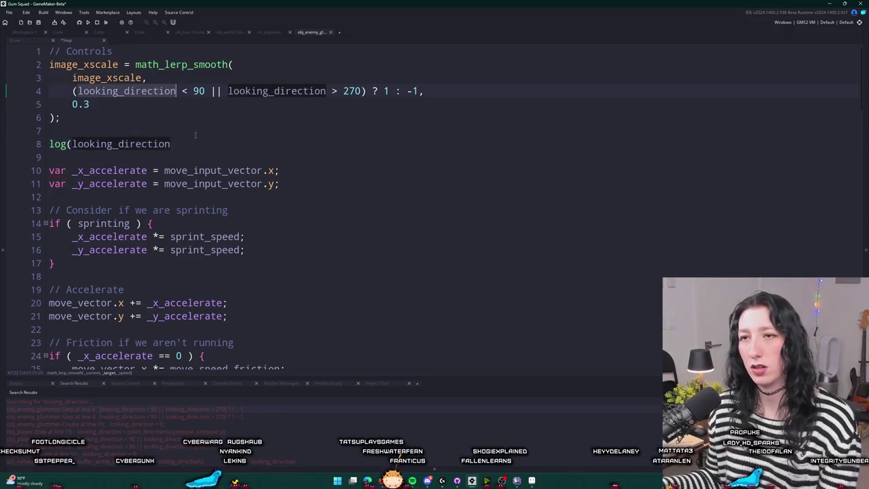
click(73, 144)
text([image_xscale,)
key(End)
text(]))
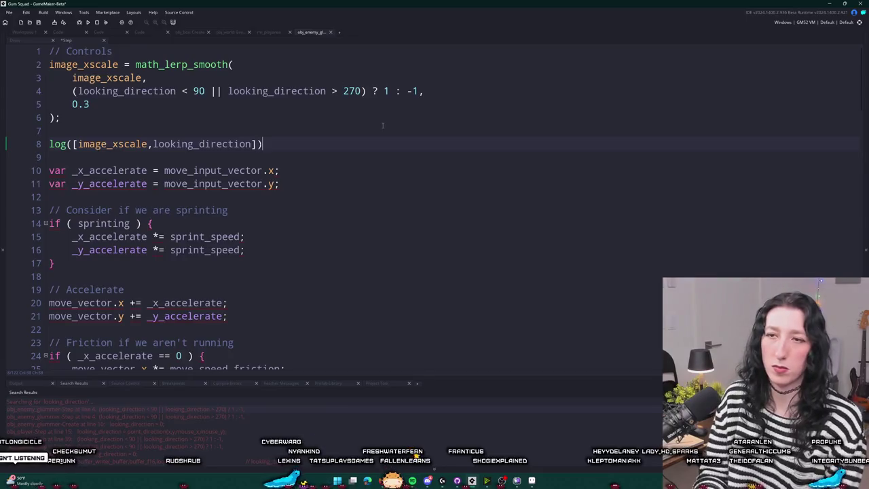
click(18, 33)
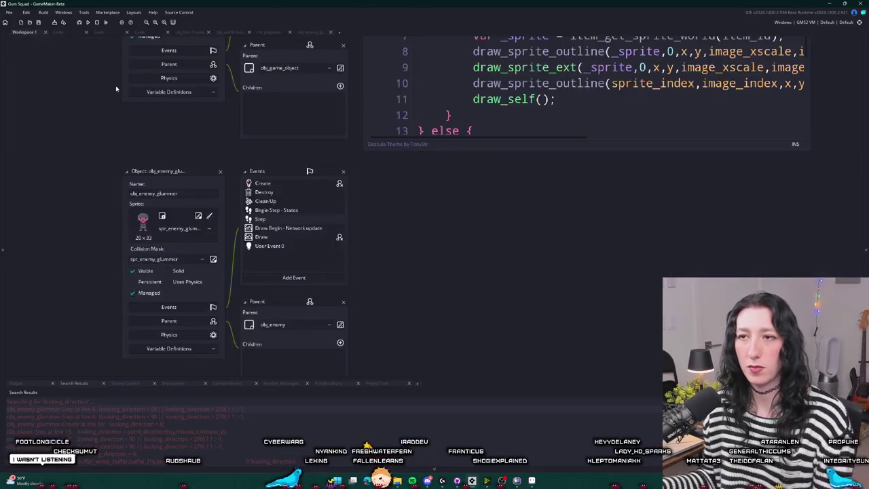
Delete glummer spawn inst_77A1EA83 from rm_playarea and run the game with F5.
click(263, 33)
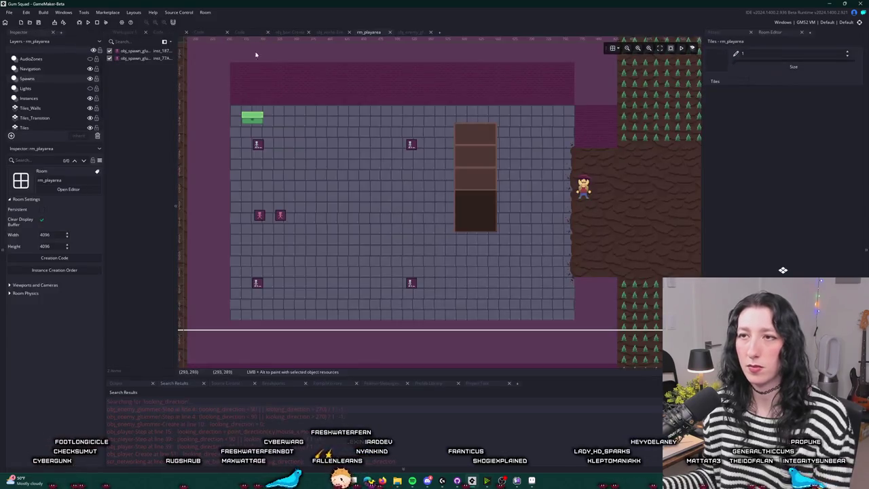
click(139, 58)
key(Delete)
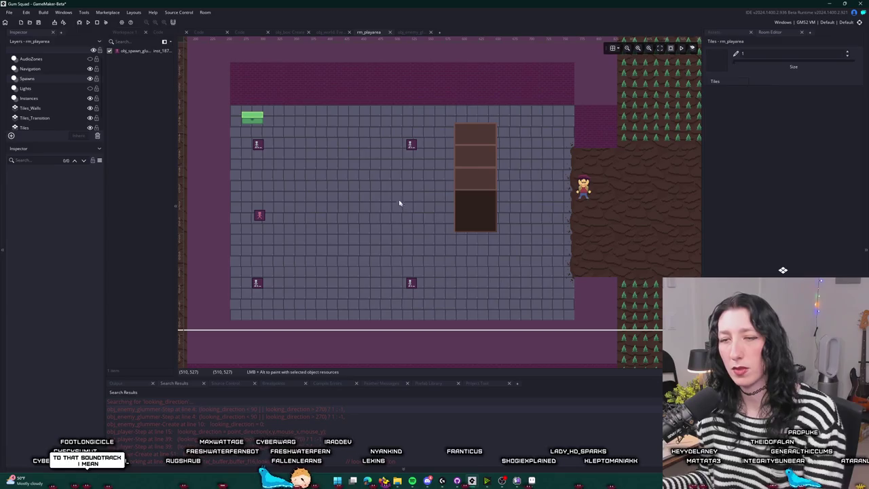
key(F5)
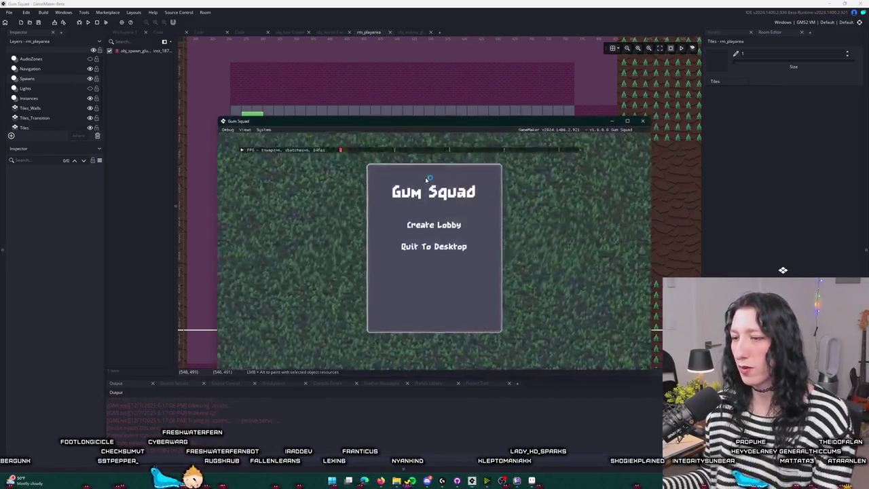
Create a lobby, walk the player left, up and right around the glummer, then close the game.
click(414, 227)
key(a)
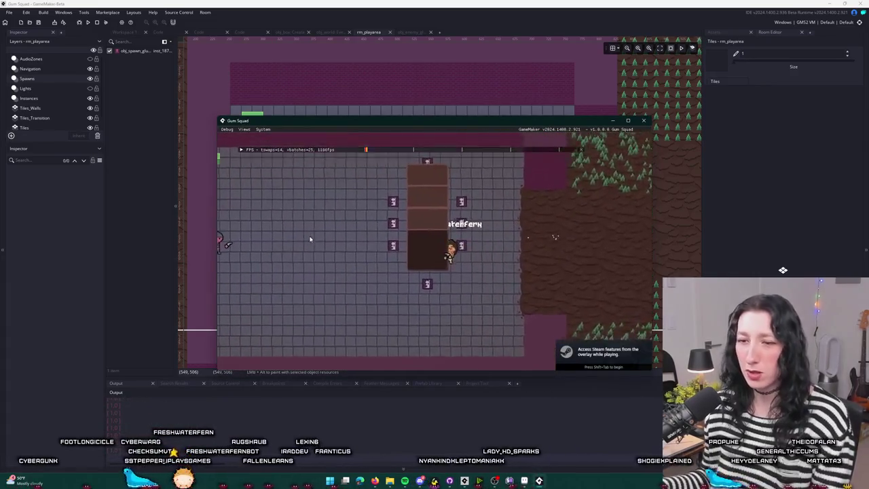
key(a)
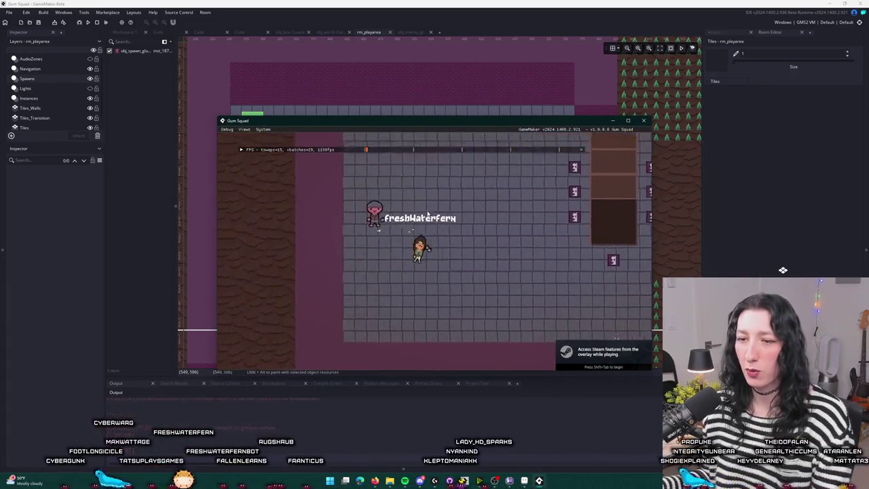
key(w)
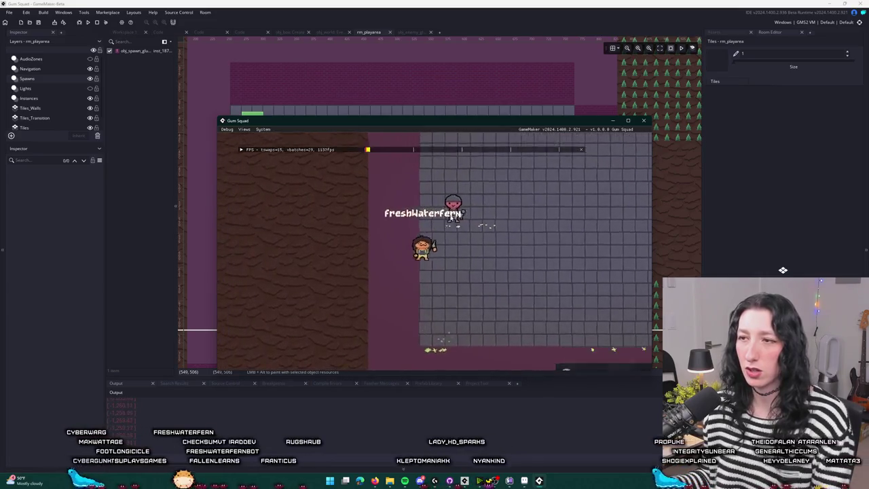
key(d)
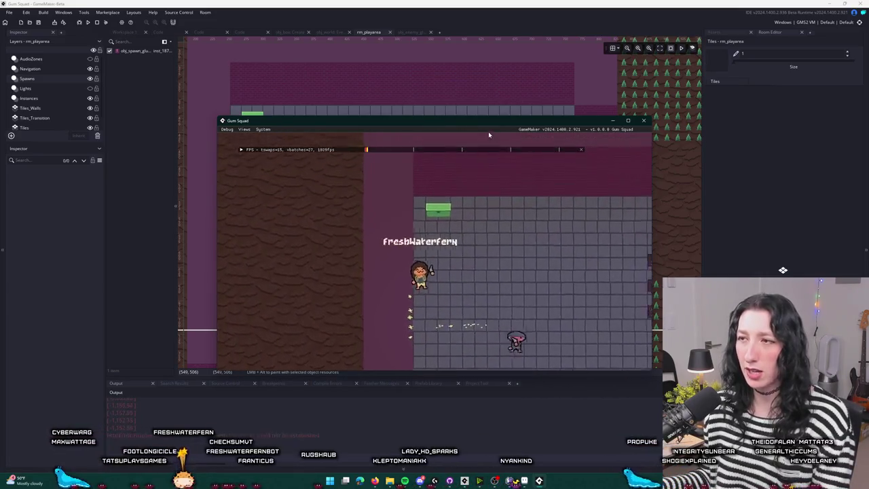
key(d)
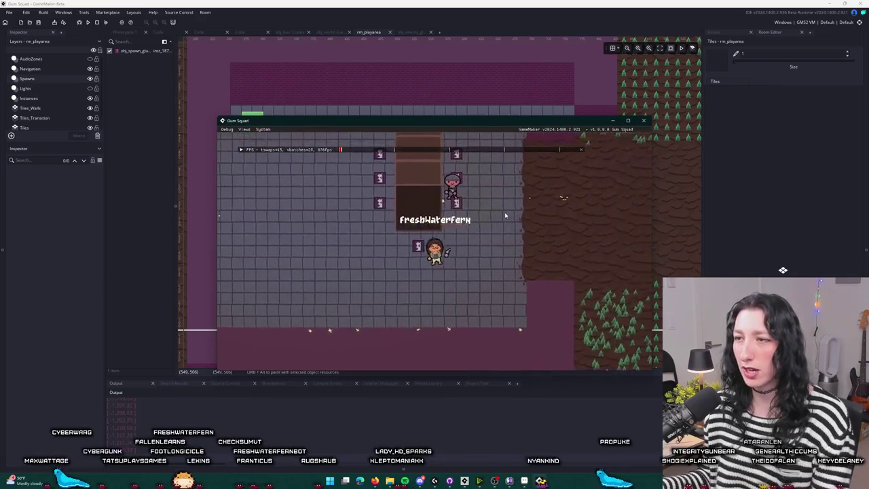
key(a)
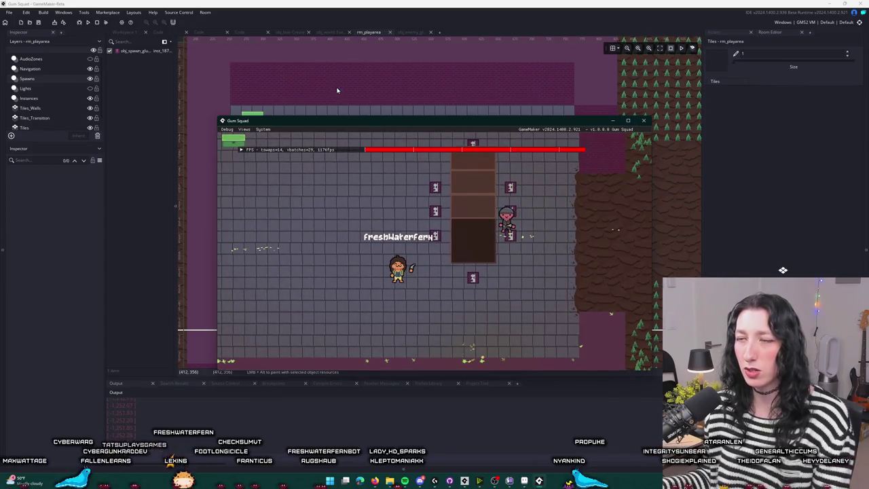
alt+click(280, 215)
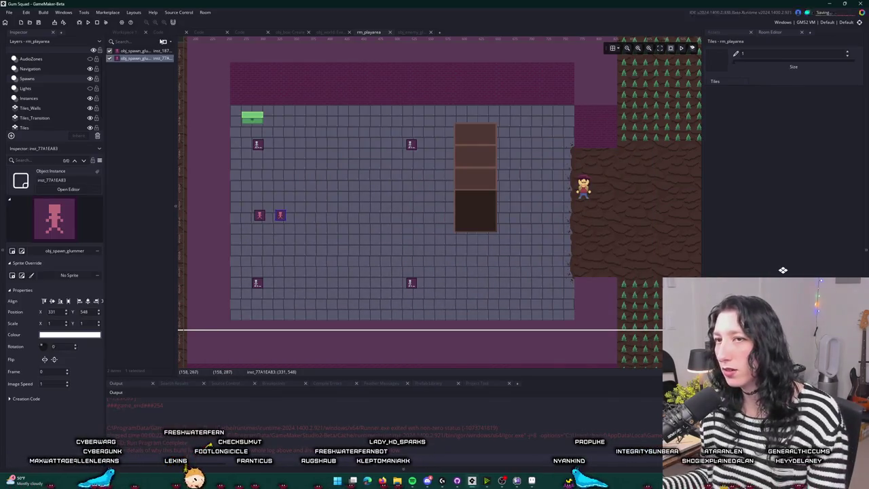
Delete the debug log line from obj_enemy_glummer's Step event.
click(124, 32)
click(372, 219)
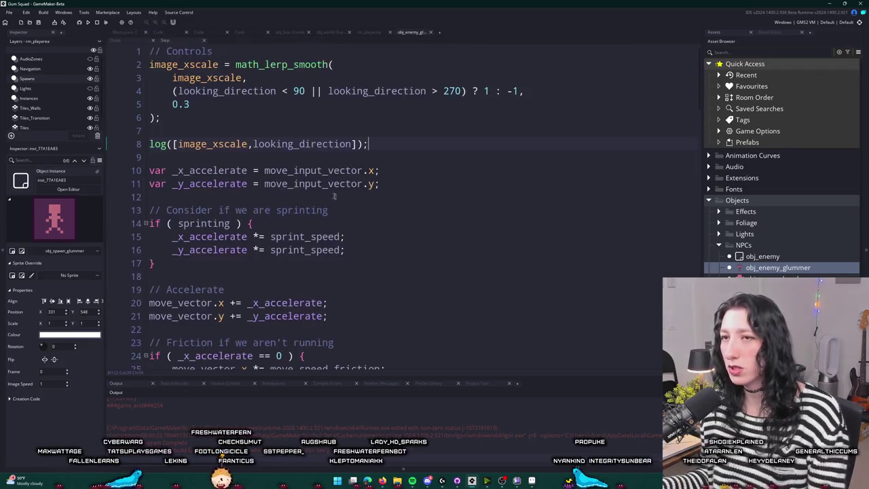
key(shift+Up)
key(shift+Up)
key(BackSpace)
Run the game, enter the level in a maximized window, and walk left and right past the glummers.
key(F5)
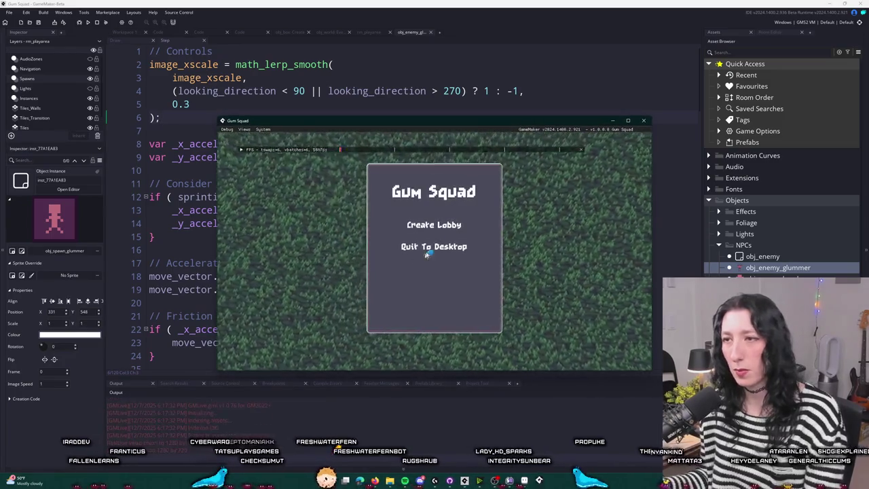
click(413, 227)
double_click(441, 121)
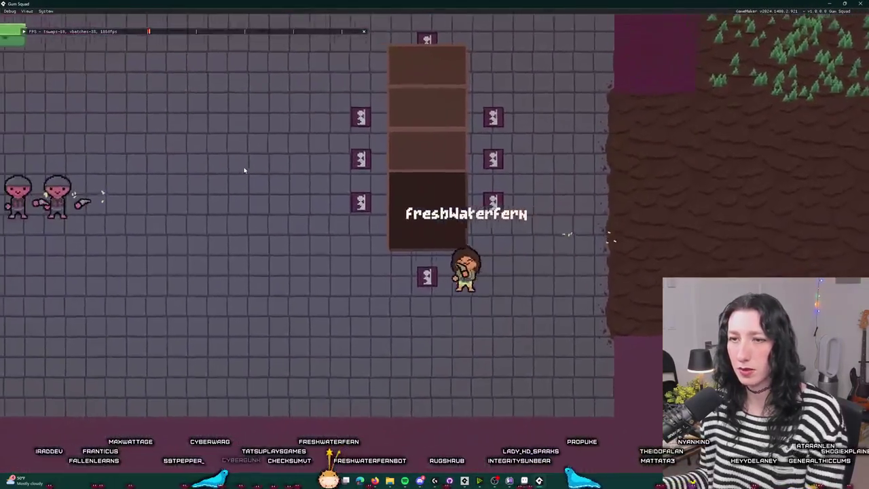
key(a)
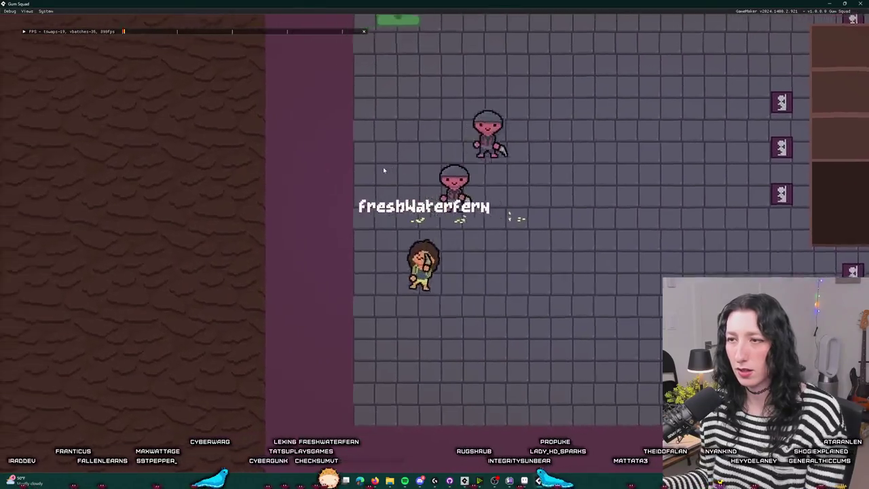
key(d)
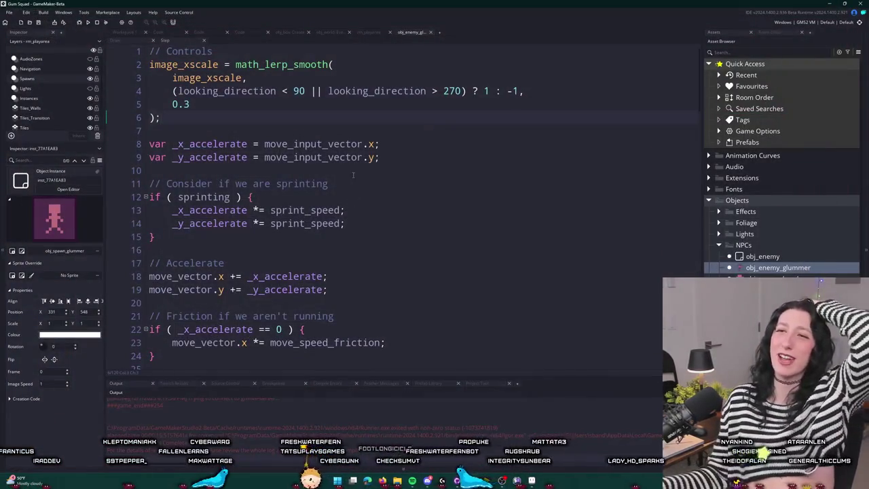
click(193, 95)
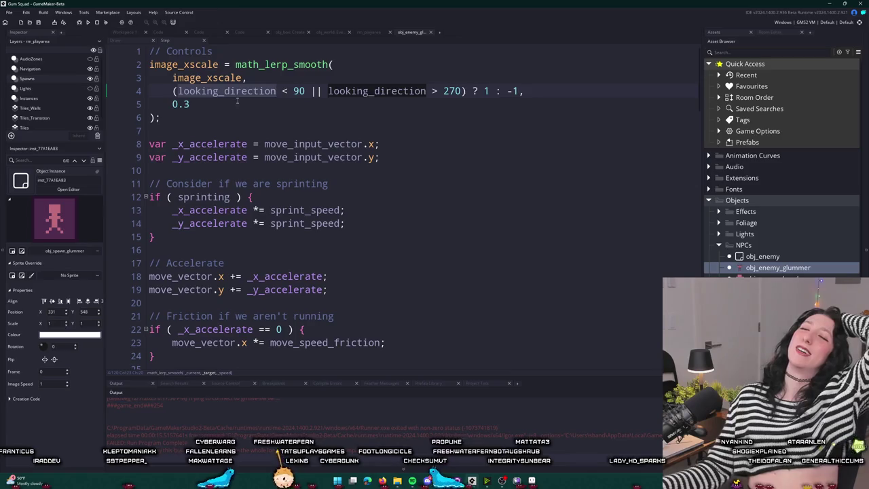
Search assets for 'peashoot' and open scr_weapons at the peashooter_step function.
scroll(237, 100, down, 6)
scroll(334, 50, up, 3)
scroll(334, 51, up, 2)
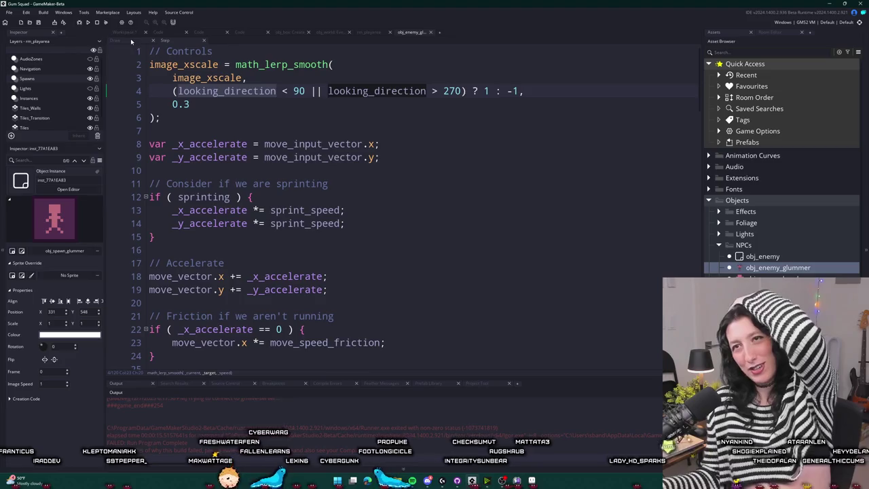
click(123, 32)
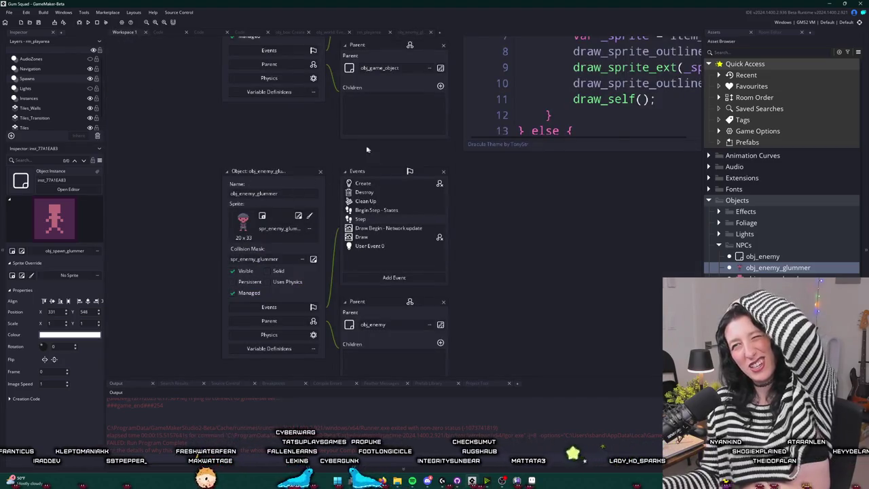
key(ctrl+t)
text(peashoot)
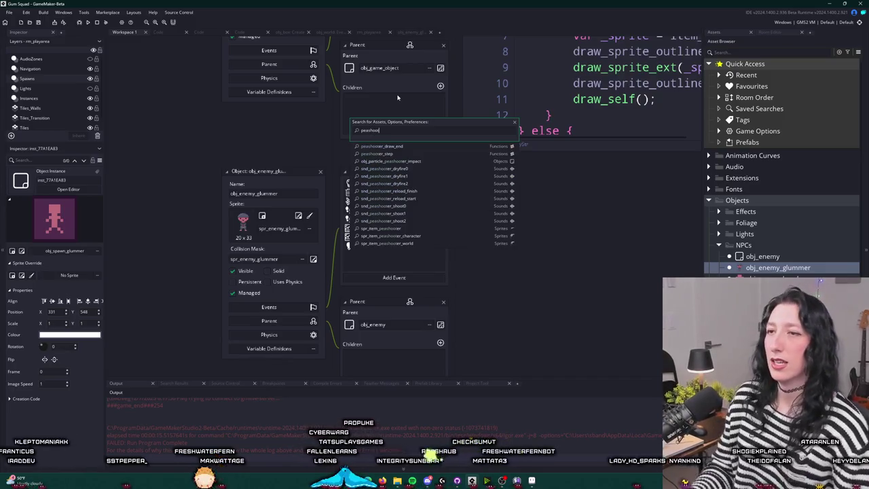
key(Down)
key(Up)
key(Return)
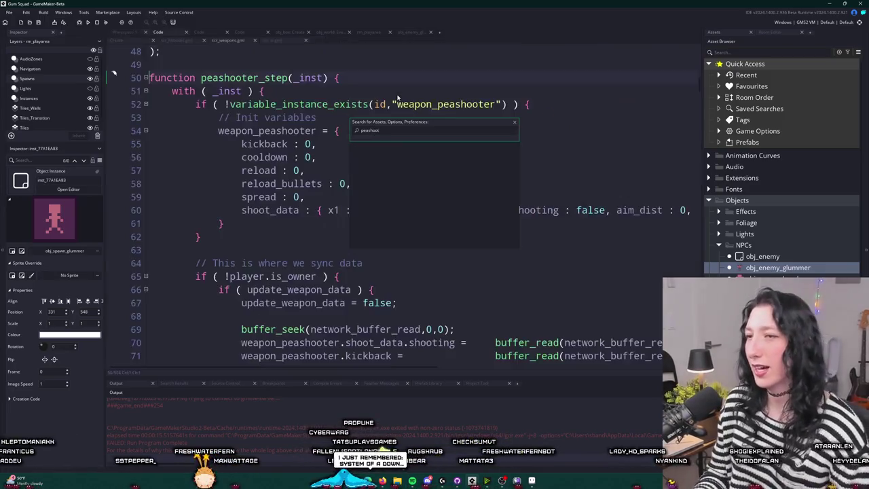
Widen the code editor with F12 and scroll through the peashooter aiming code.
scroll(398, 99, down, 2)
click(433, 249)
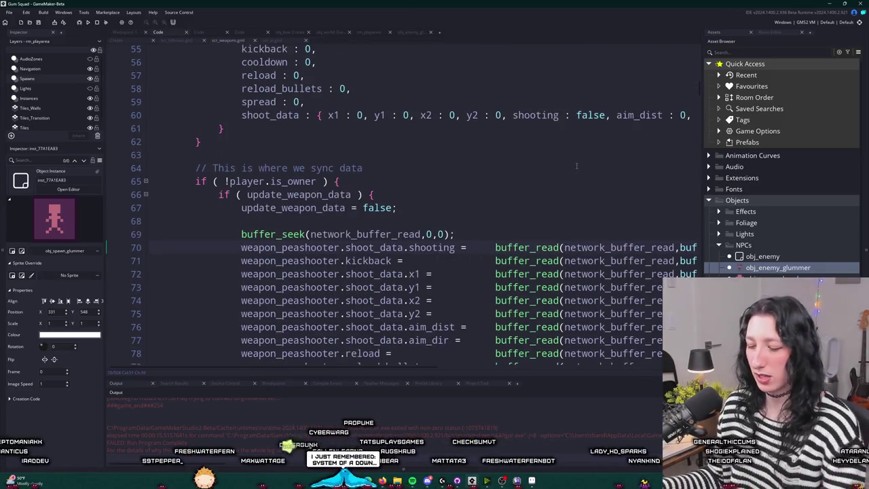
key(F12)
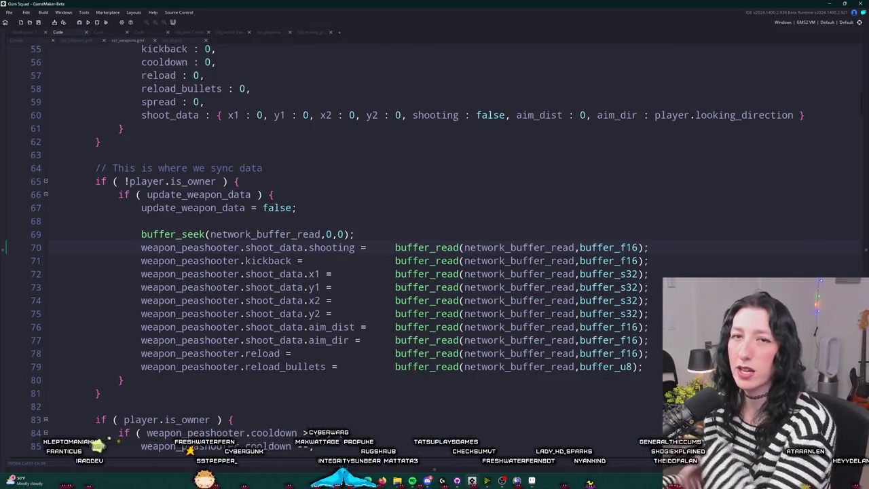
scroll(323, 224, down, 2)
scroll(323, 224, up, 2)
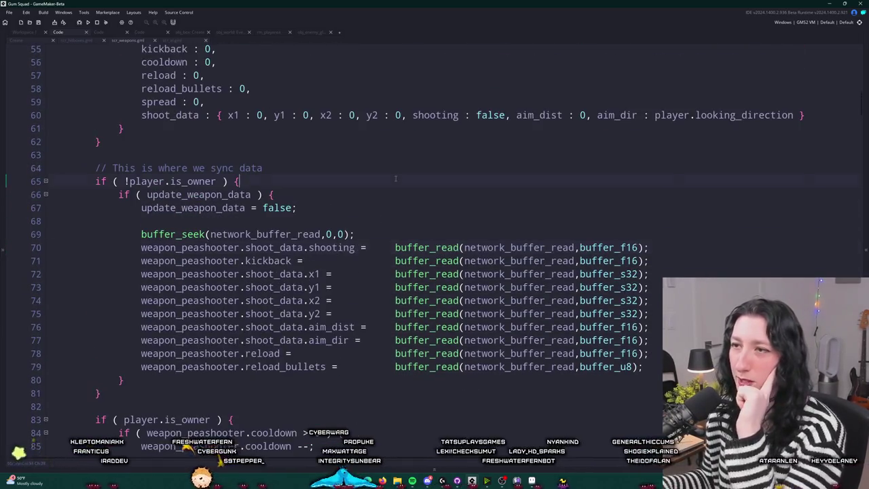
scroll(323, 224, down, 4)
scroll(419, 181, down, 6)
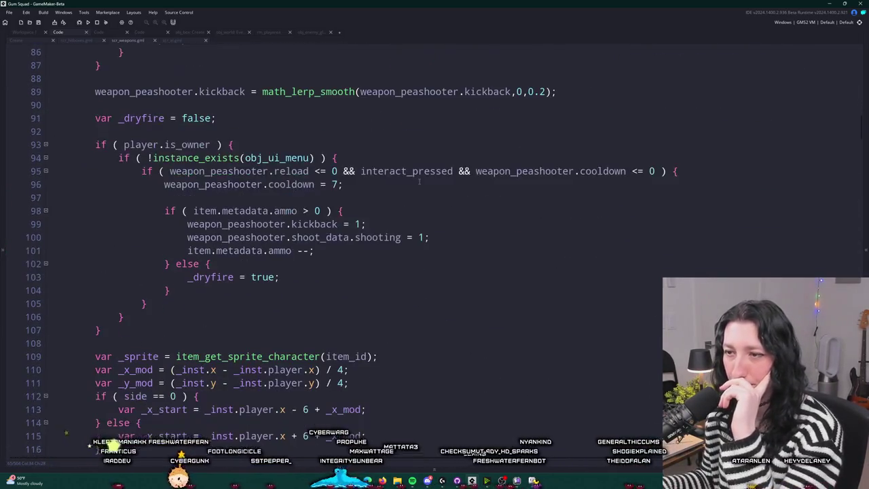
scroll(412, 171, down, 4)
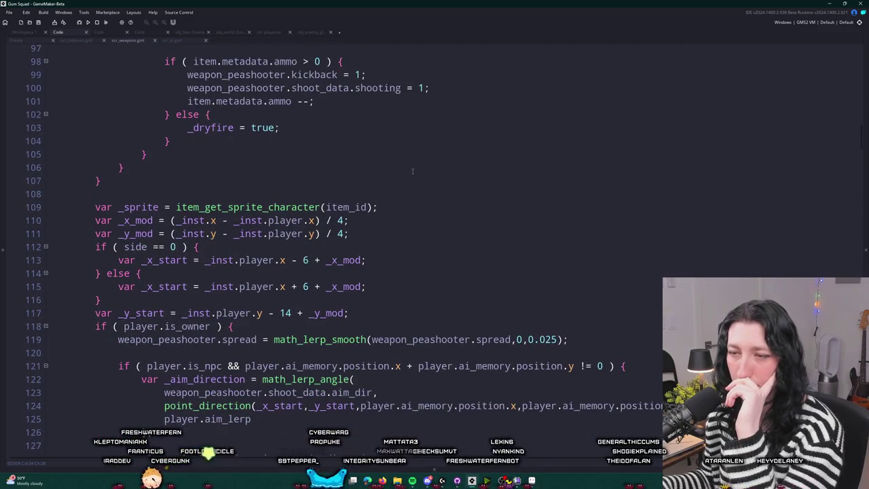
scroll(410, 169, down, 3)
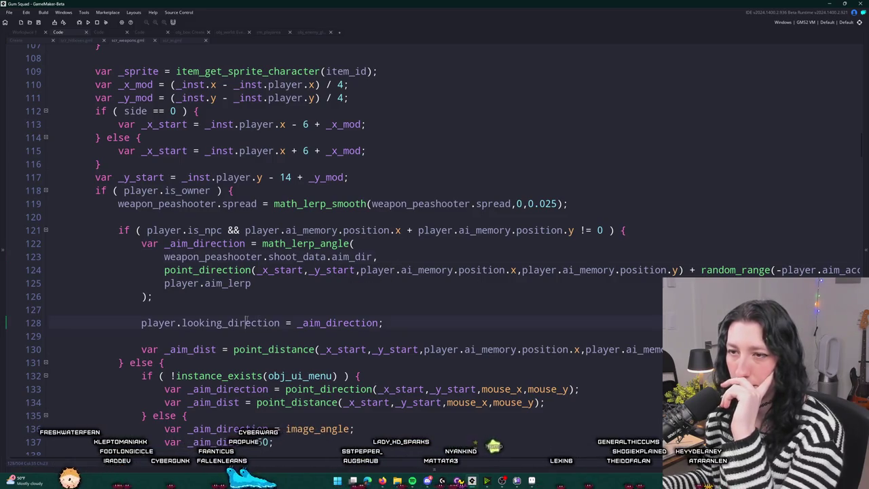
Inspect the NPC aim condition on line 121 and line 128's looking_direction assignment, then search looking_direction.
click(184, 230)
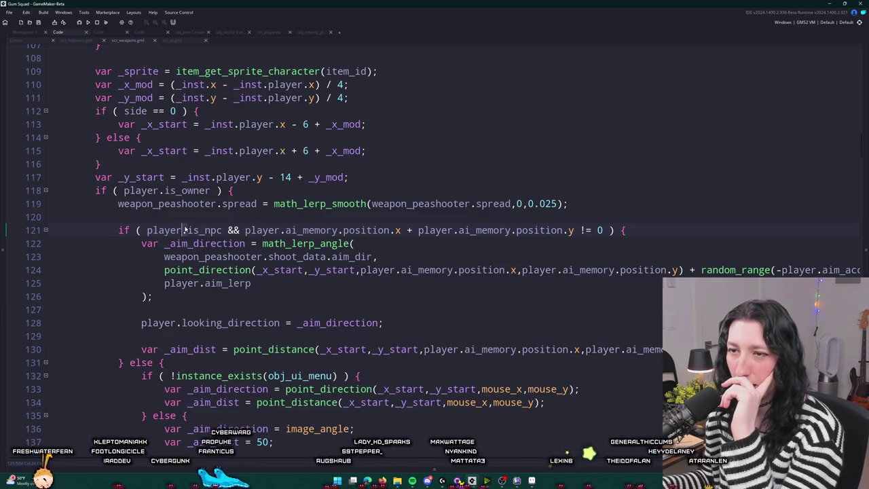
click(563, 230)
click(383, 323)
click(163, 323)
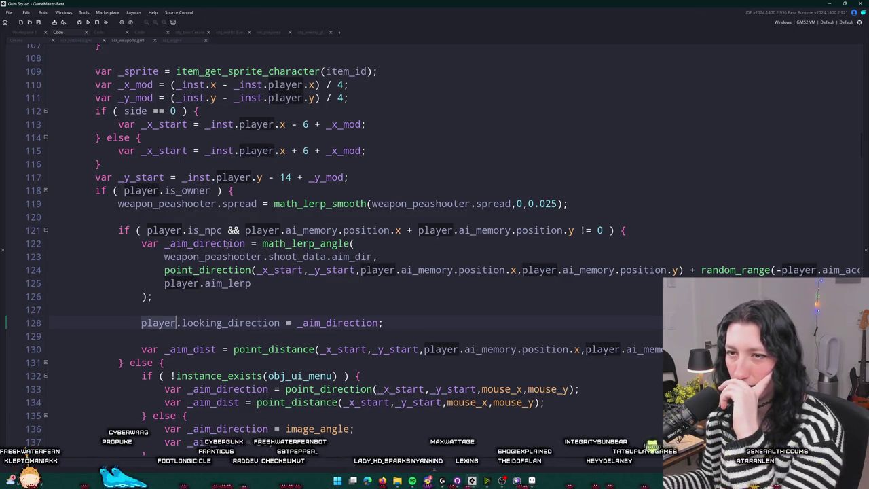
click(386, 322)
scroll(387, 321, down, 1)
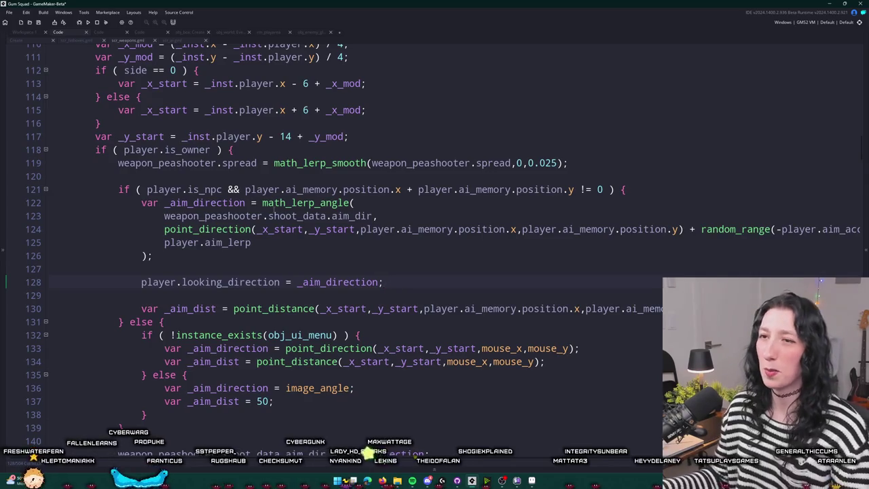
double_click(224, 282)
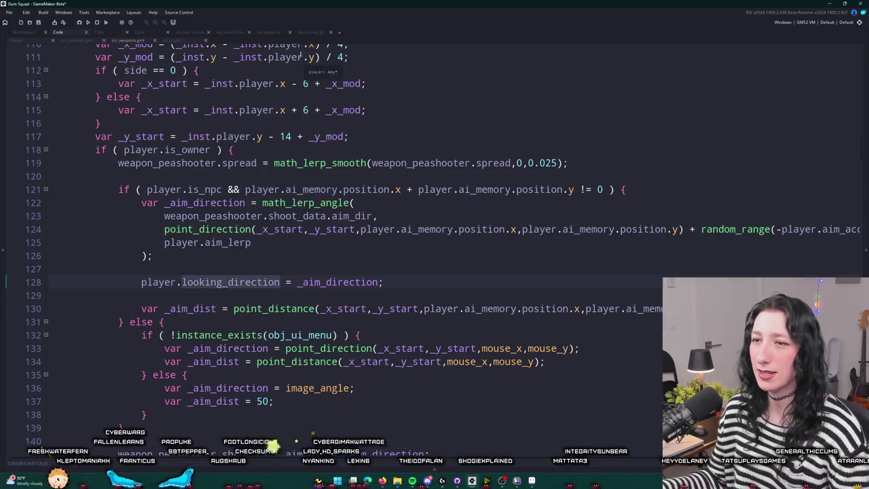
scroll(301, 57, down, 1)
key(ctrl+f)
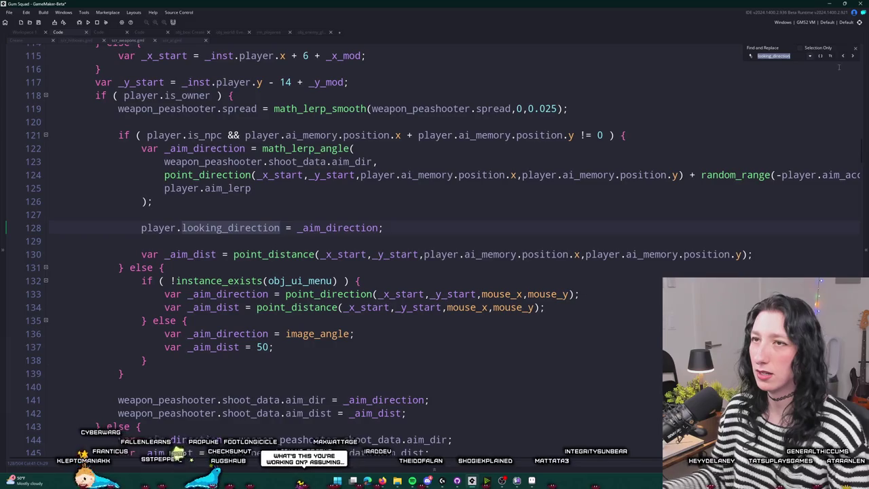
Search the project for looking_direction and jump to its networked read on line 743 in scr_networking.
key(ctrl+shift+f)
key(Return)
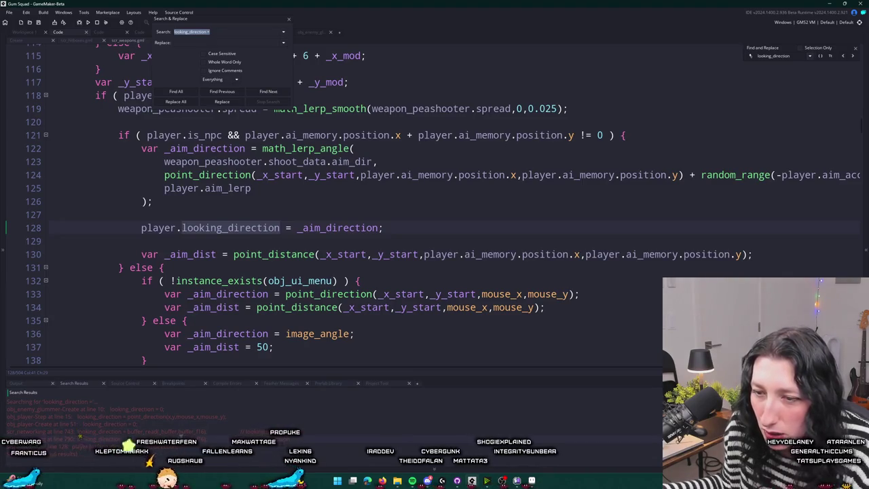
key(Escape)
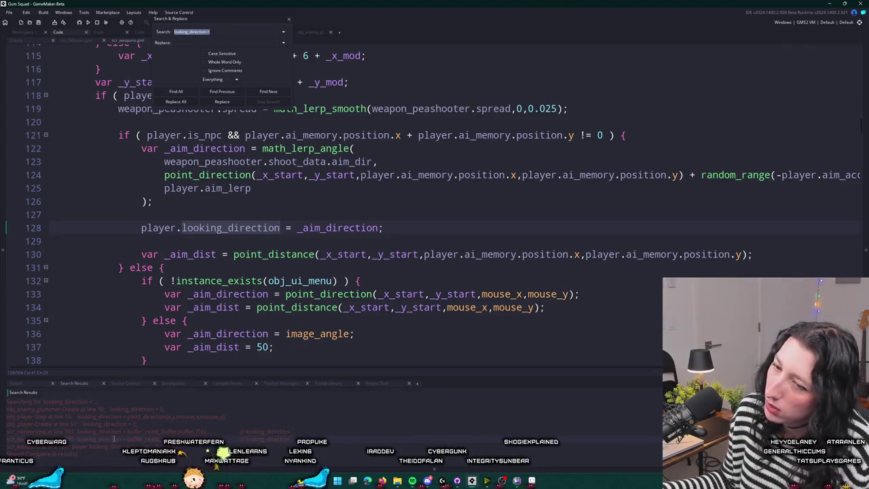
double_click(114, 438)
scroll(258, 196, up, 10)
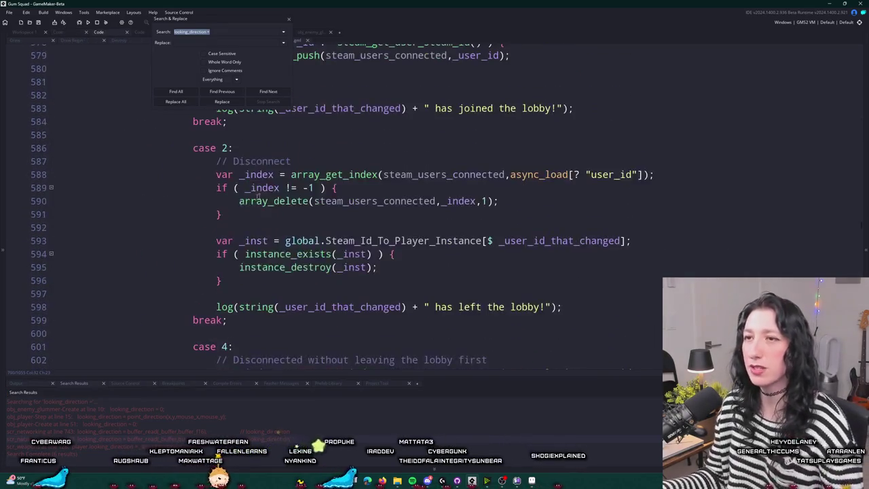
double_click(195, 432)
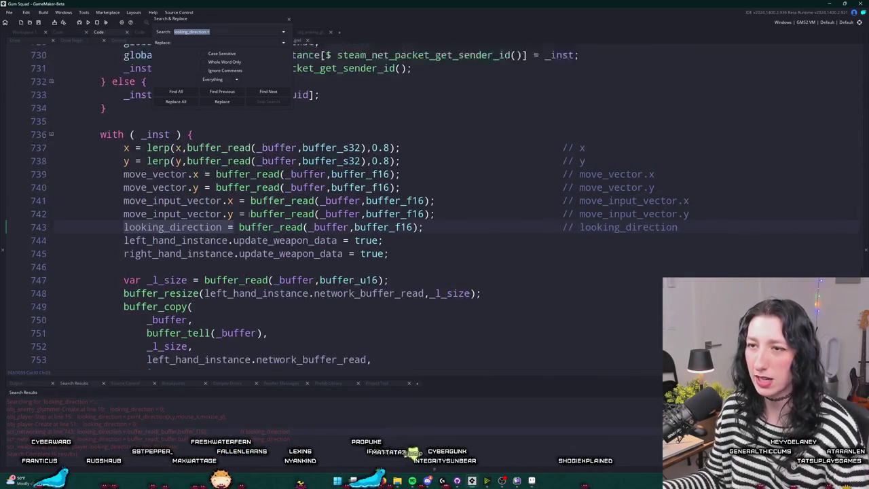
click(289, 21)
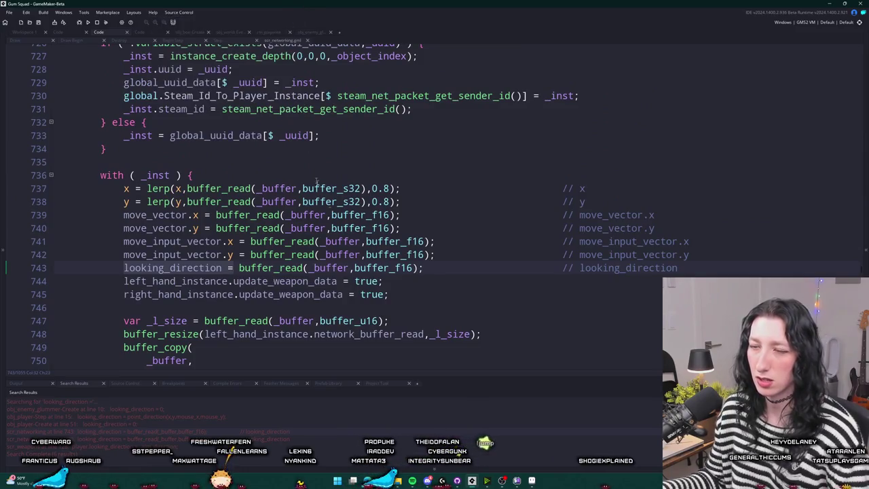
Insert a test log() call after the weapon-data updates in NpcUpdate and build with F5.
click(405, 299)
key(Return)
key(Return)
text(log("TEST");)
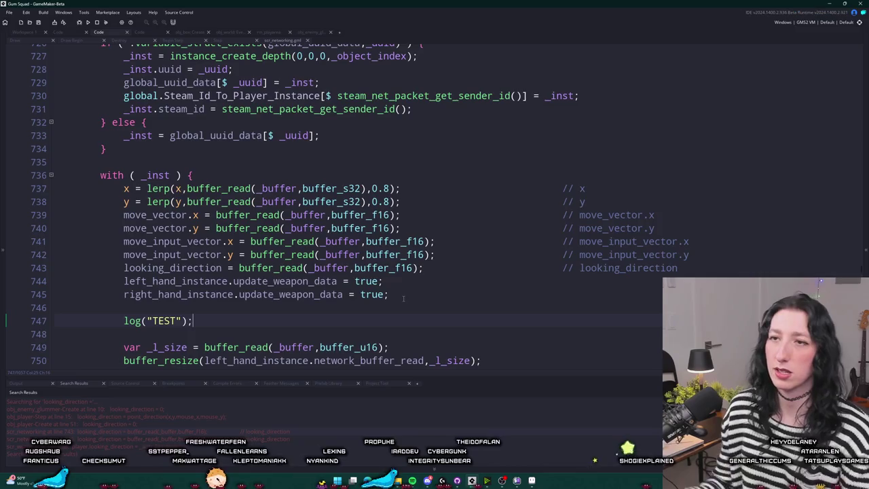
scroll(403, 298, up, 3)
scroll(404, 299, down, 3)
click(127, 306)
drag(192, 307, 390, 281)
key(BackSpace)
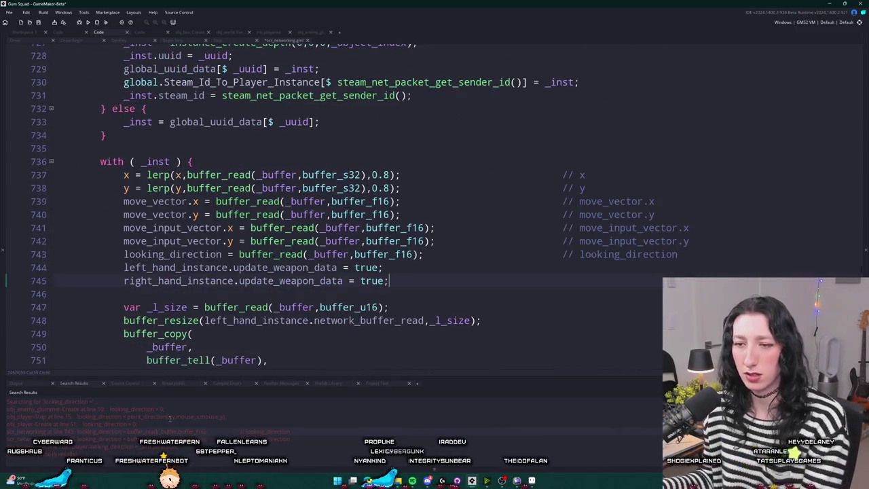
key(ctrl+z)
key(ctrl+z)
key(ctrl+z)
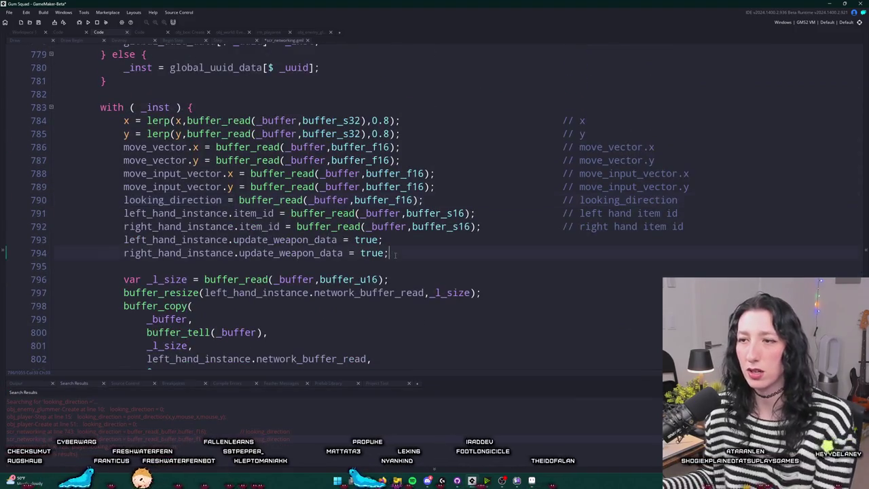
scroll(396, 255, up, 3)
key(F5)
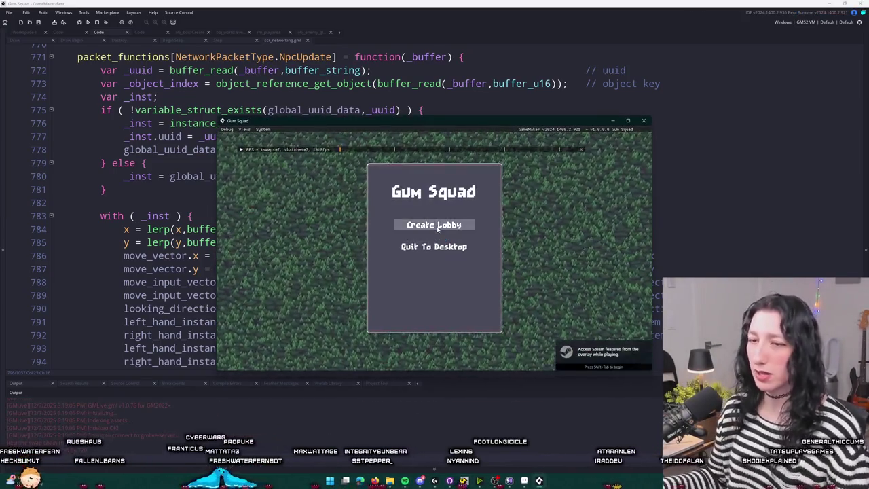
Create a lobby, walk the player left and right, then close the game.
click(437, 228)
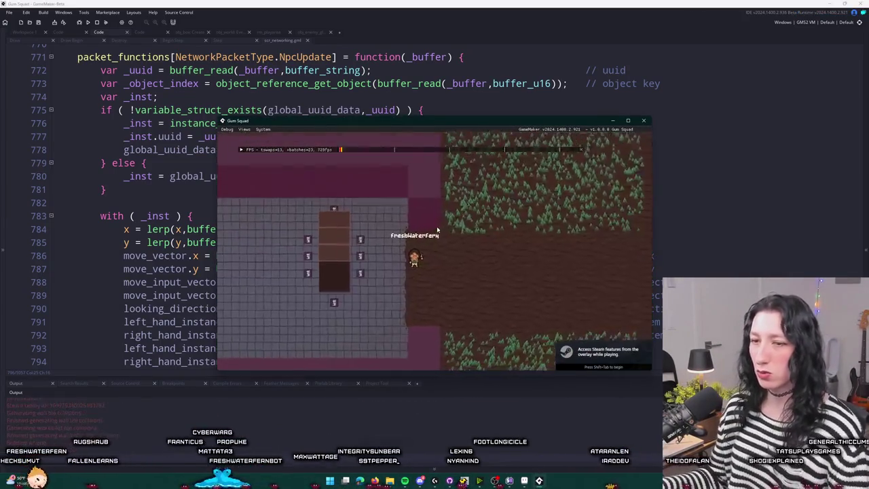
key(a)
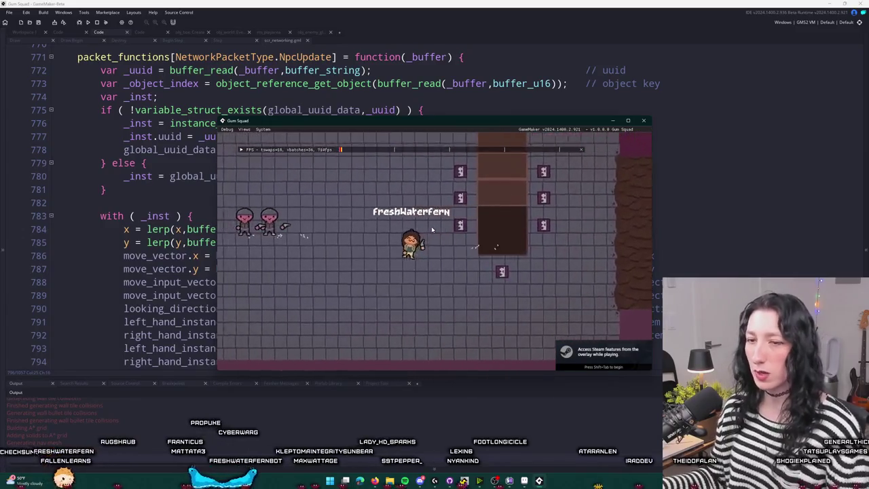
key(d)
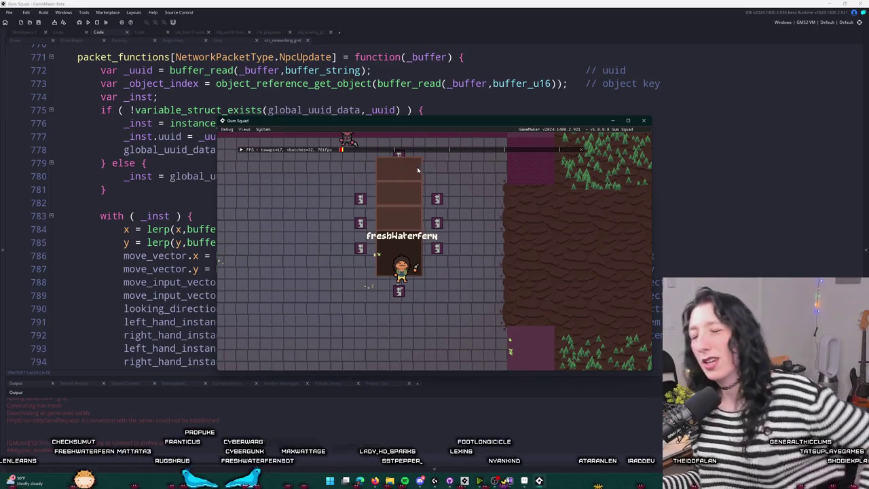
key(Escape)
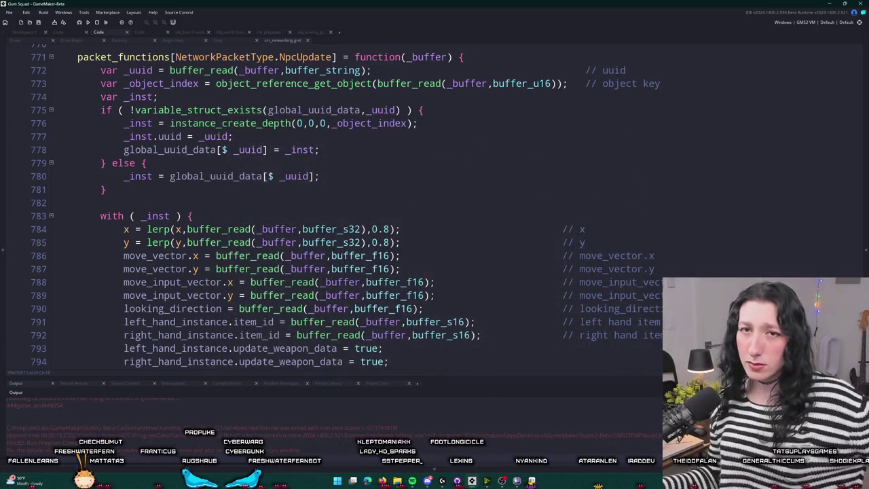
Delete the leftover log("TEST") line from the NpcUpdate handler.
scroll(212, 192, down, 2)
key(BackSpace)
key(BackSpace)
key(BackSpace)
click(739, 236)
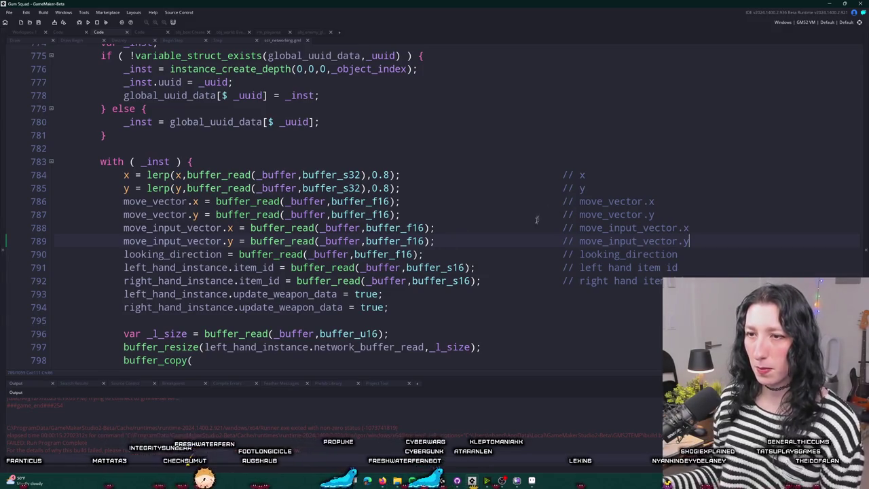
Review scr_networking's player update handler around line 745.
scroll(536, 219, down, 2)
scroll(506, 89, down, 2)
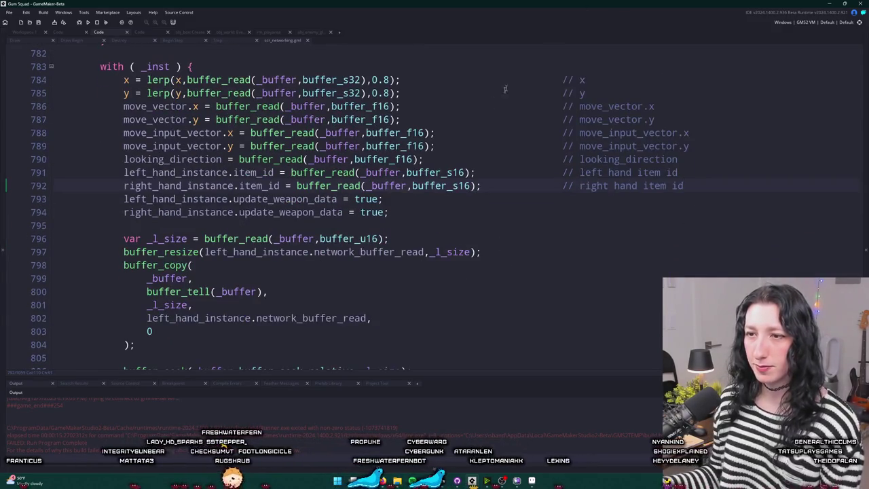
scroll(423, 205, up, 10)
click(423, 49)
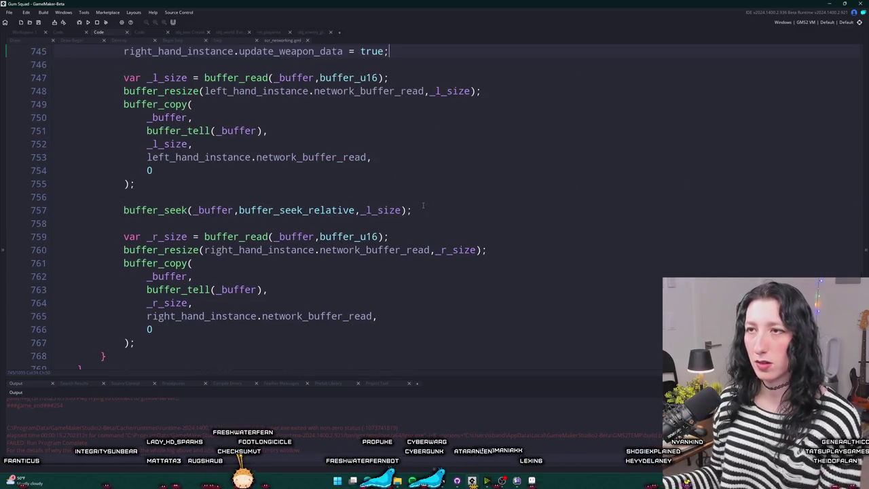
scroll(423, 49, up, 6)
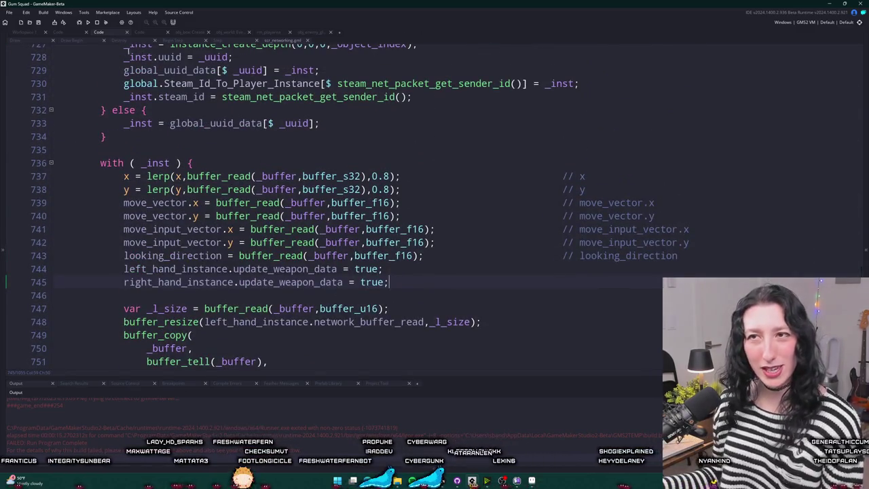
Return to obj_enemy_glummer's Step event with its image_xscale/looking_direction log and build with F5.
click(30, 32)
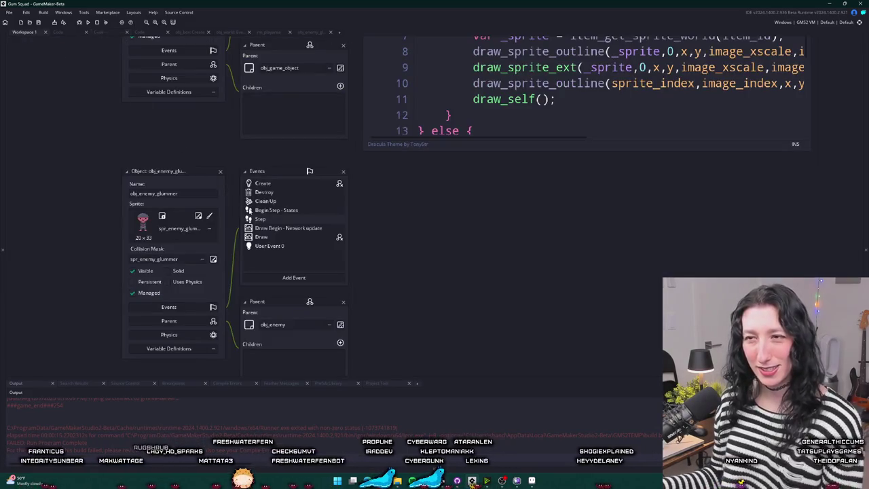
double_click(260, 220)
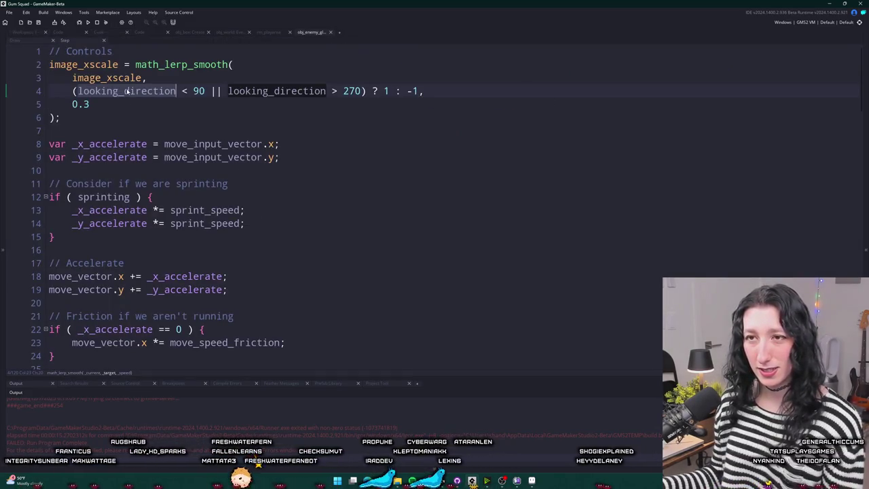
click(154, 128)
key(F5)
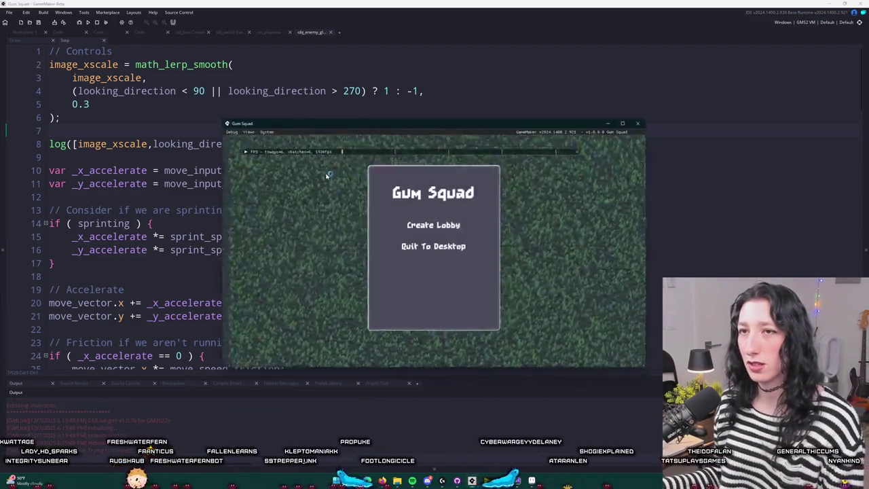
Walk the player left and right past the glummers while watching the log, then close the game.
key(a)
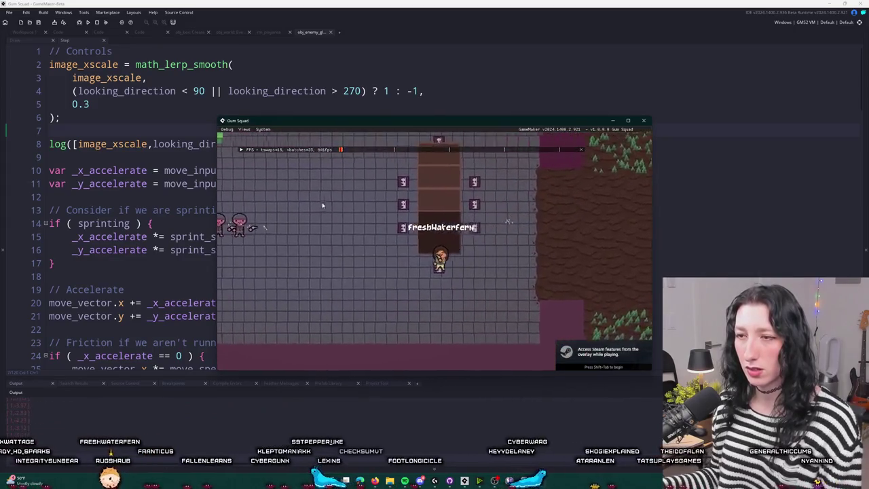
key(a)
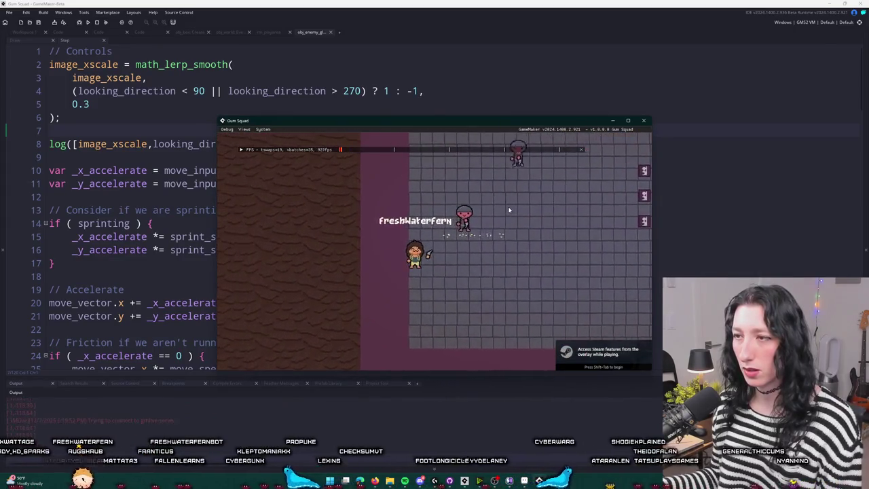
key(d)
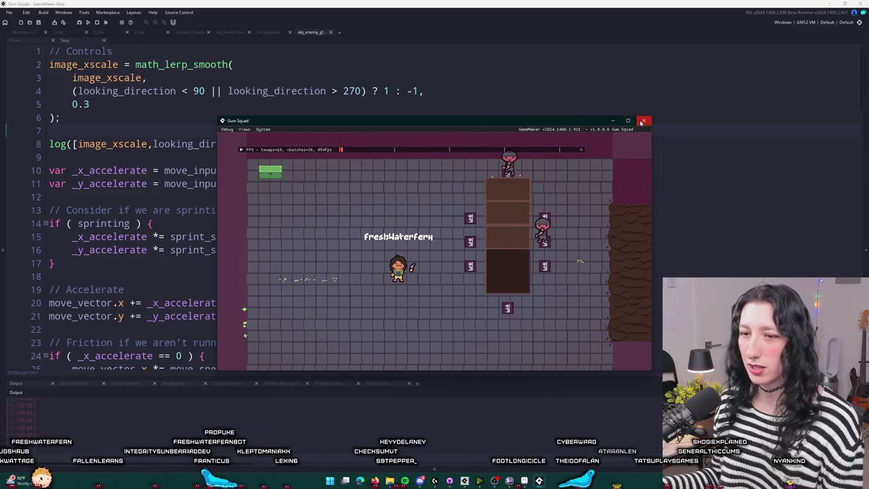
key(Escape)
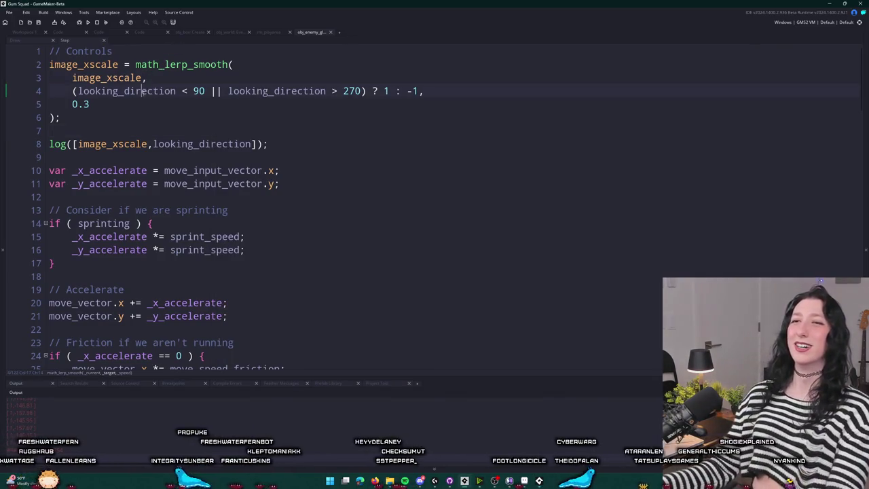
Add looking_direction = math_value_wrap(looking_direction,0,360); under // Controls, then rebuild with F5.
double_click(161, 97)
key(ctrl+c)
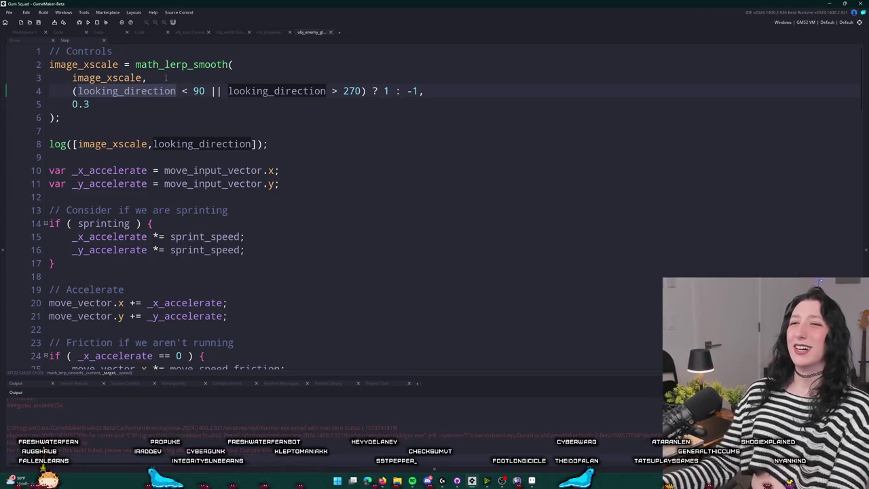
click(159, 56)
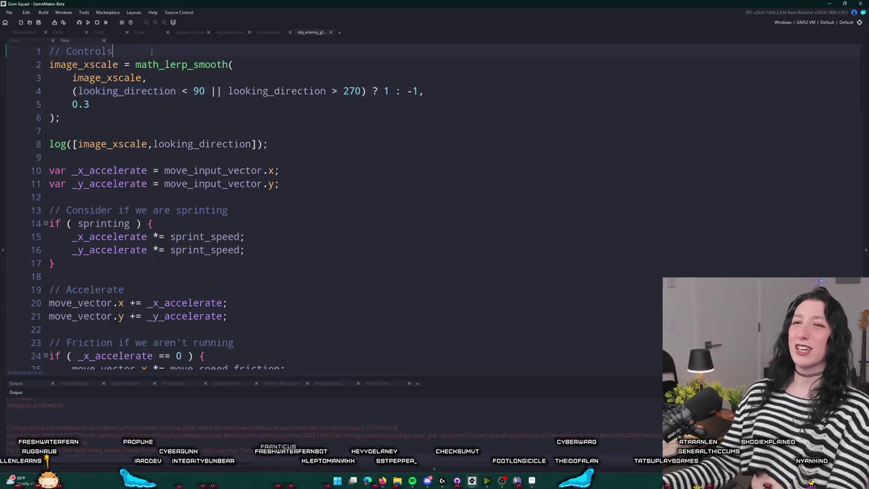
key(Return)
key(ctrl+v)
text(= m)
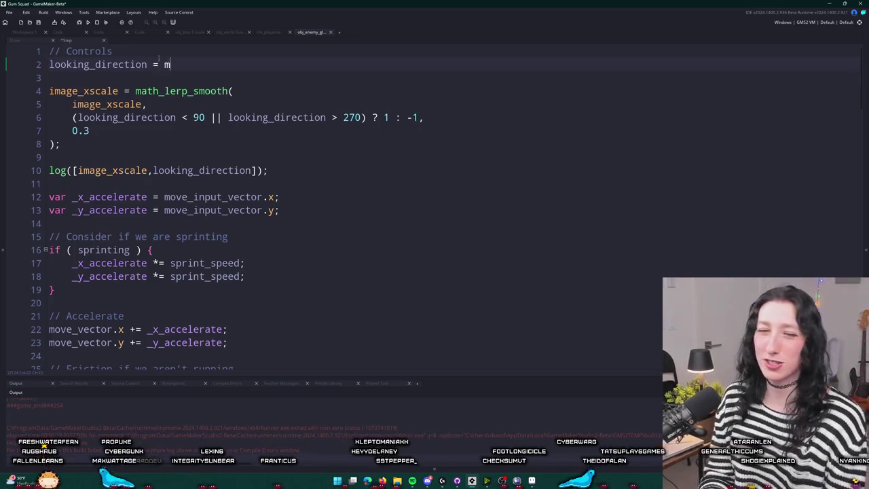
text(ath_val)
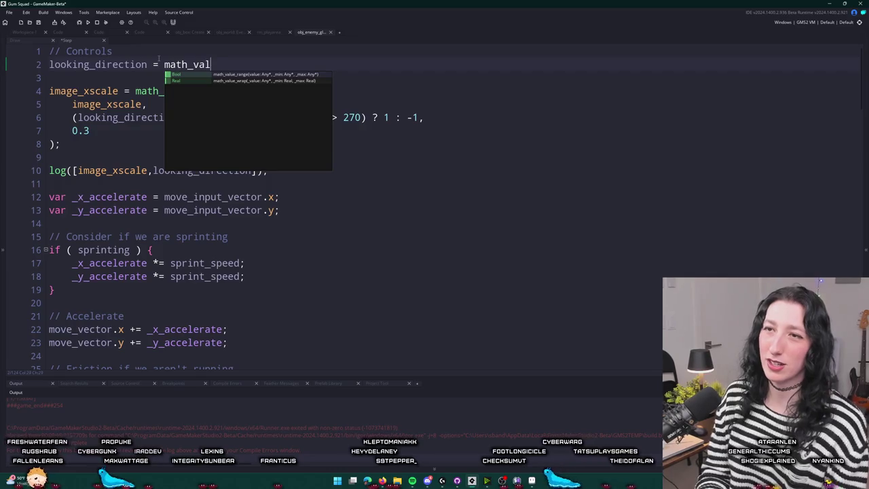
text(ue_w)
key(Return)
key(ctrl+v)
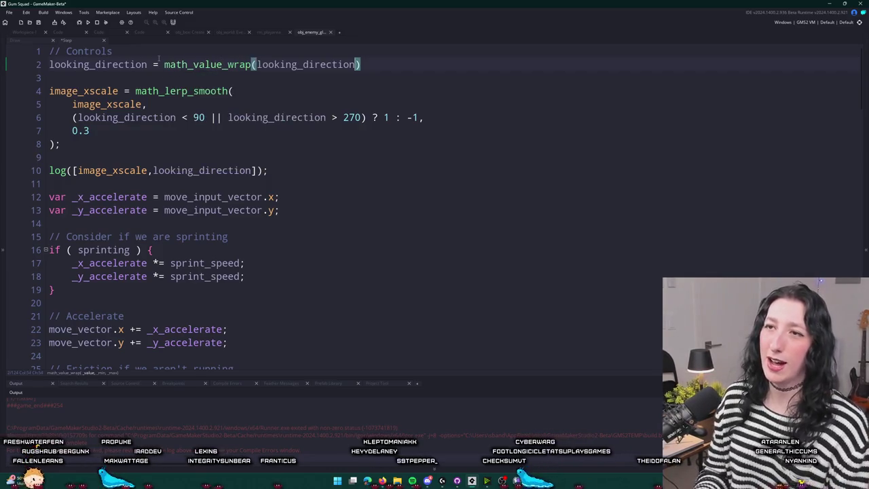
text(,0,370)
key(BackSpace)
key(BackSpace)
text(60)
key(F5)
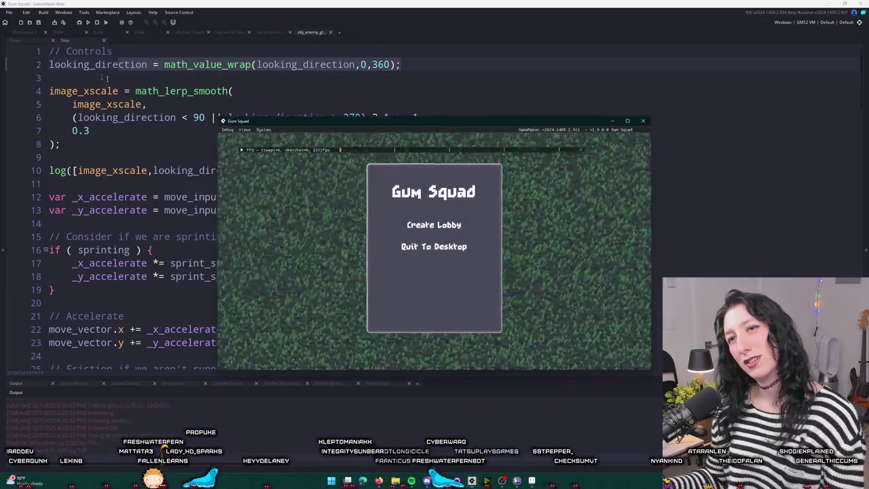
Create a lobby, maximize the game, walk around near the enemies with WASD, then close it.
click(434, 223)
key(a)
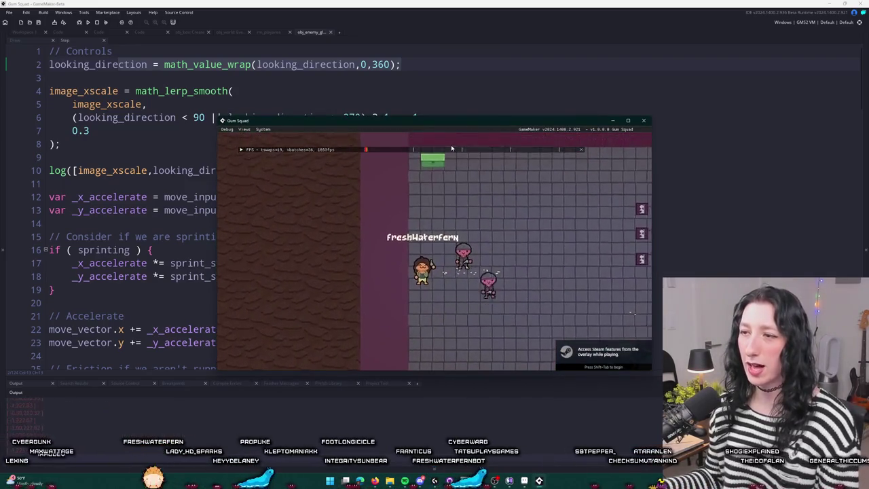
double_click(436, 120)
key(d)
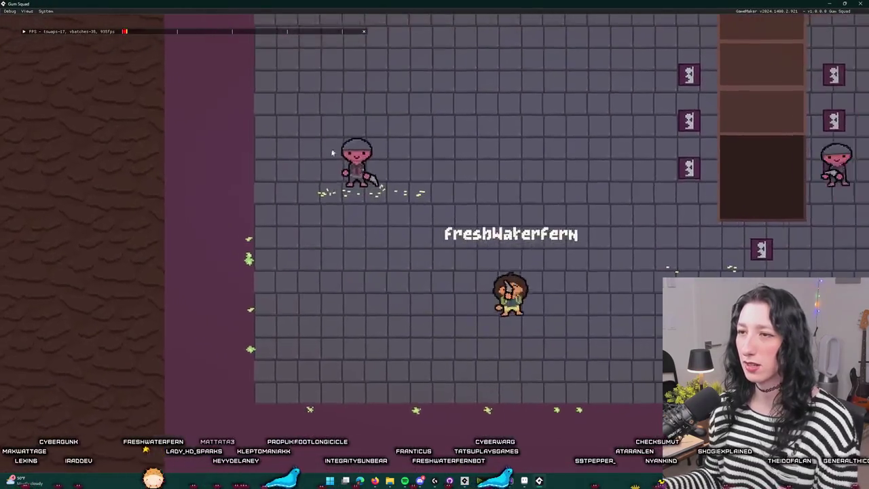
key(w)
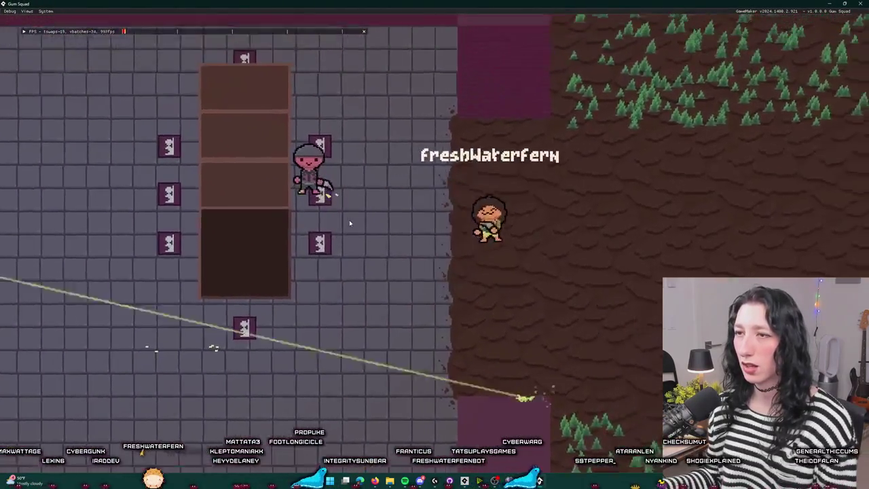
key(a)
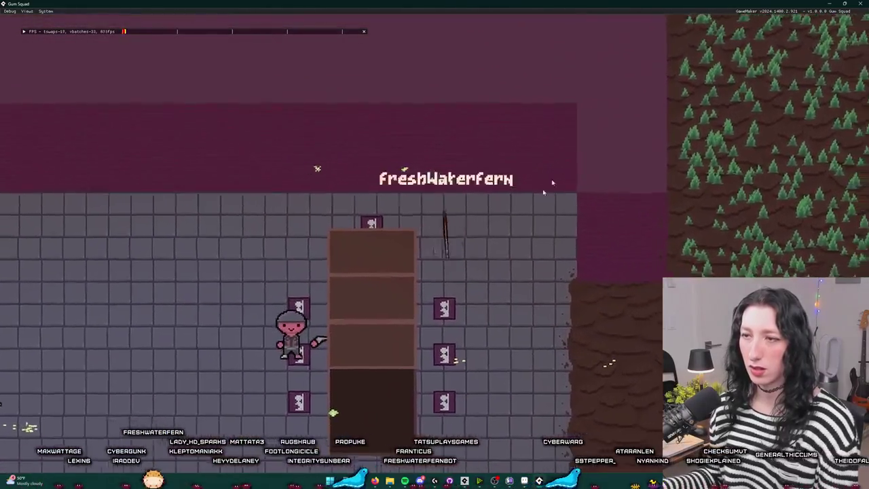
key(s)
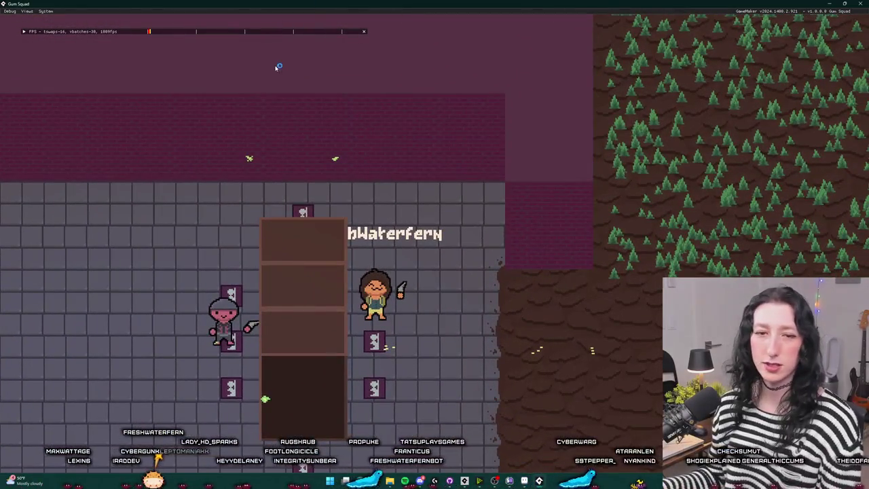
click(860, 3)
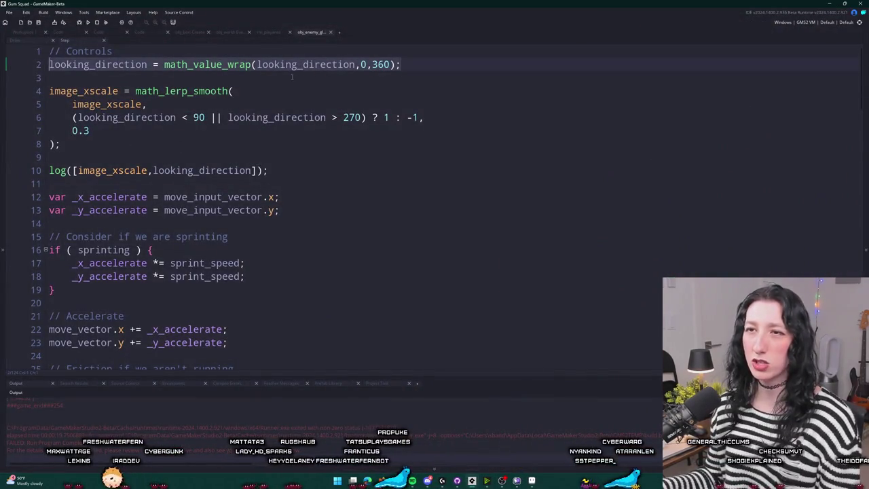
Delete the debug log() line from the glummer's Step code.
key(ctrl+t)
text(obj_pla)
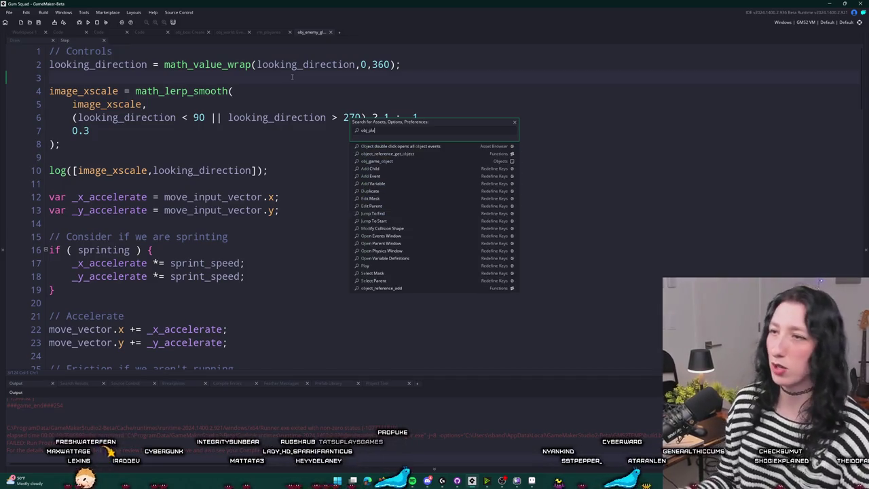
key(Escape)
drag(275, 171, 288, 140)
key(BackSpace)
Open obj_player's Step event and paste the math_value_wrap line above image_xscale.
key(ctrl+t)
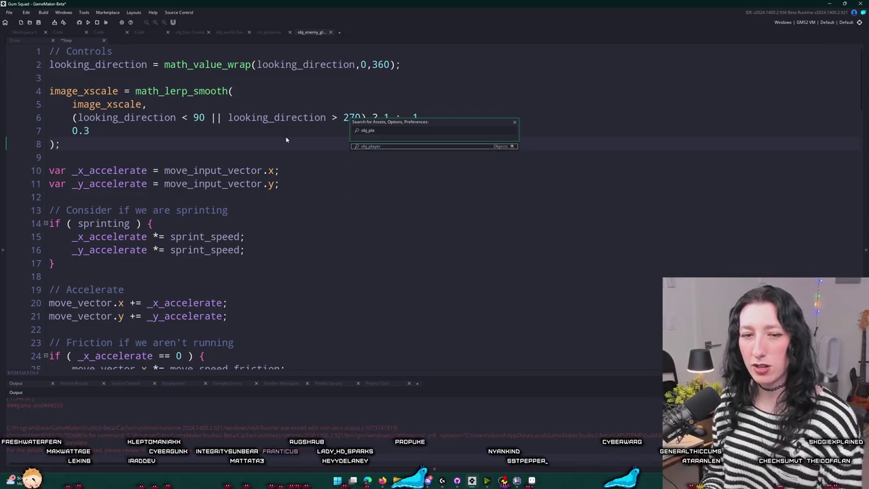
key(Return)
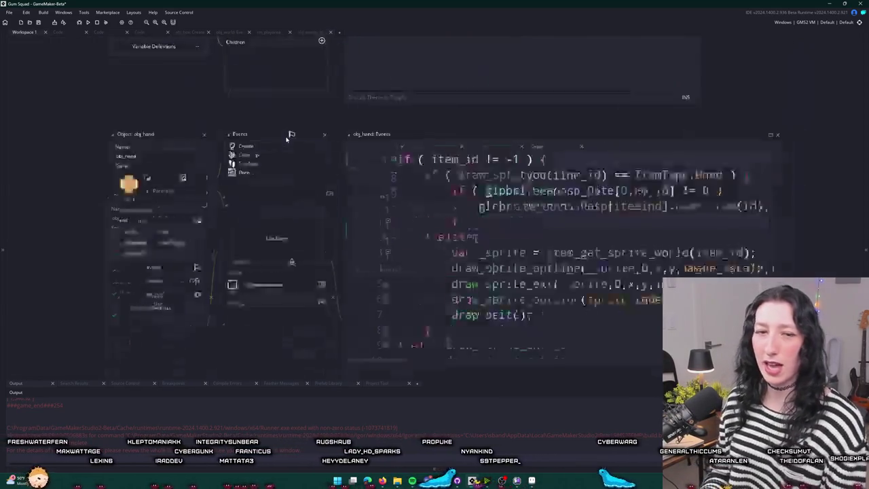
double_click(167, 148)
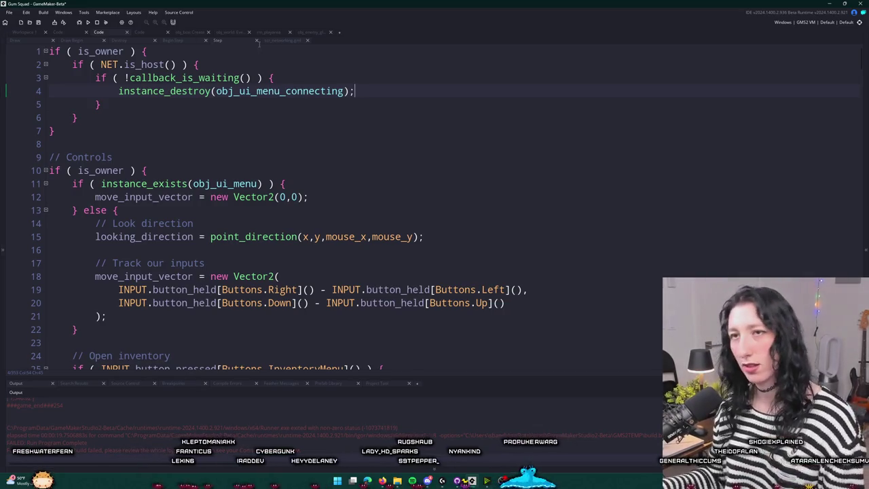
click(166, 40)
click(234, 41)
key(ctrl+z)
key(ctrl+z)
scroll(200, 175, down, 1)
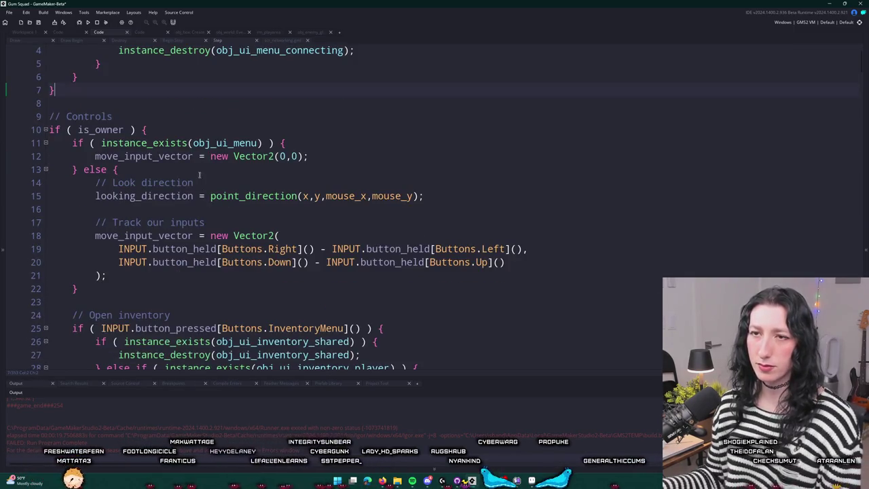
scroll(147, 162, down, 7)
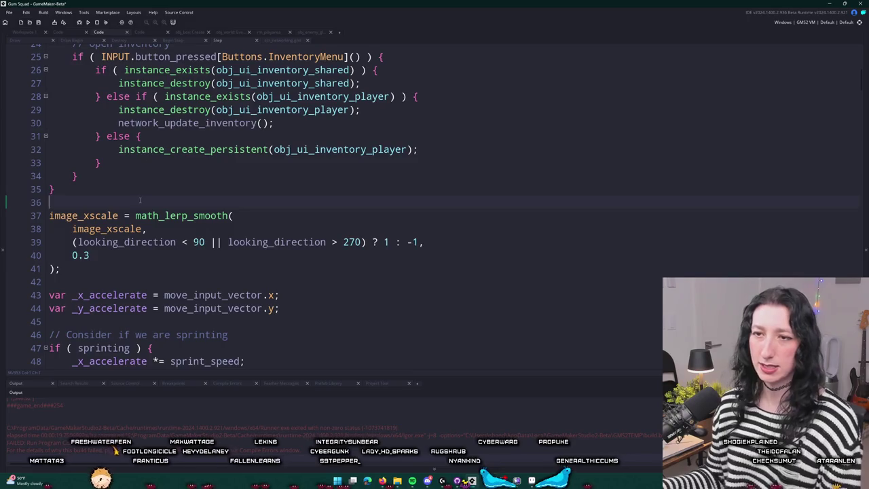
text(looking_direction = math_value_wrap(looking_direction,0,360);)
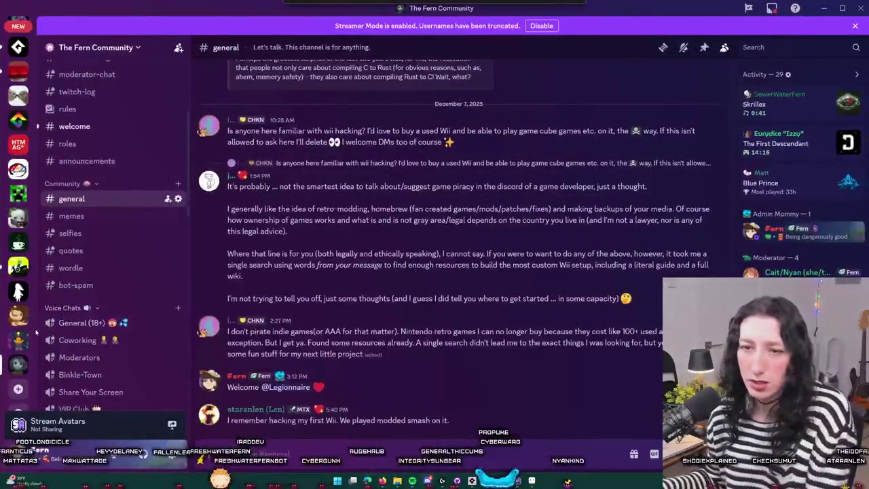
Open SoloDevelopment's Coworking voice channel and drag a member toward AFK, then back into Coworking.
click(21, 318)
mouse_move(84, 301)
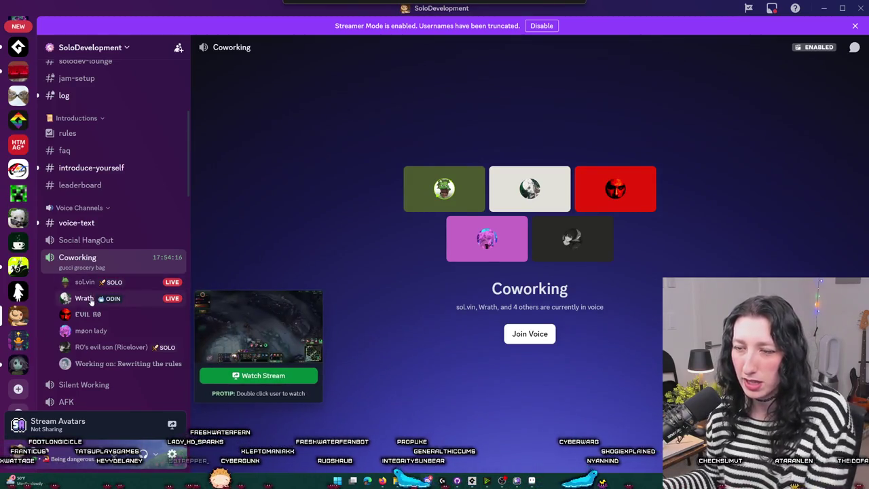
scroll(112, 335, down, 1)
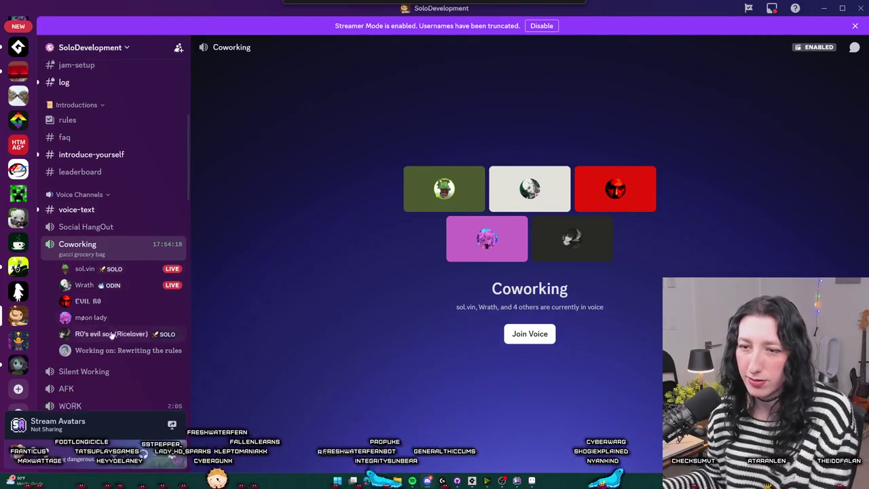
scroll(112, 335, down, 3)
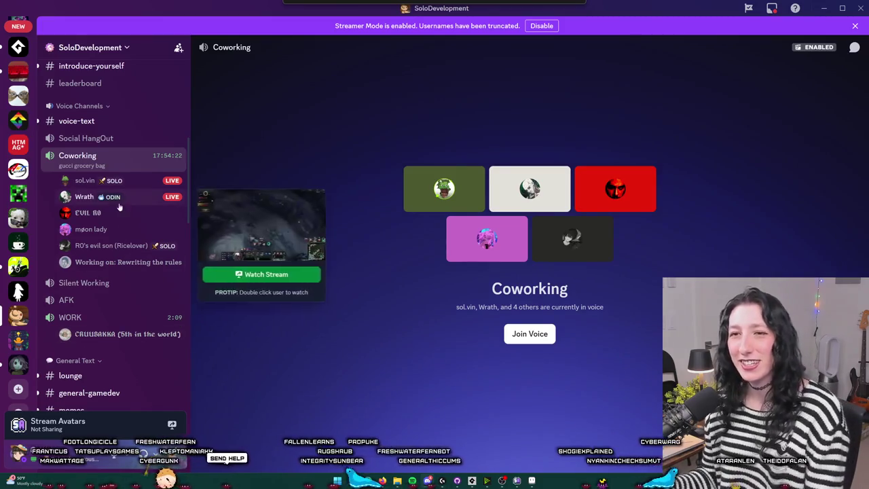
mouse_move(88, 213)
mouse_down()
mouse_move(170, 331)
mouse_move(248, 258)
mouse_up()
mouse_move(102, 213)
mouse_down()
mouse_move(375, 217)
mouse_move(146, 278)
mouse_move(116, 328)
mouse_move(247, 199)
mouse_move(261, 201)
mouse_up()
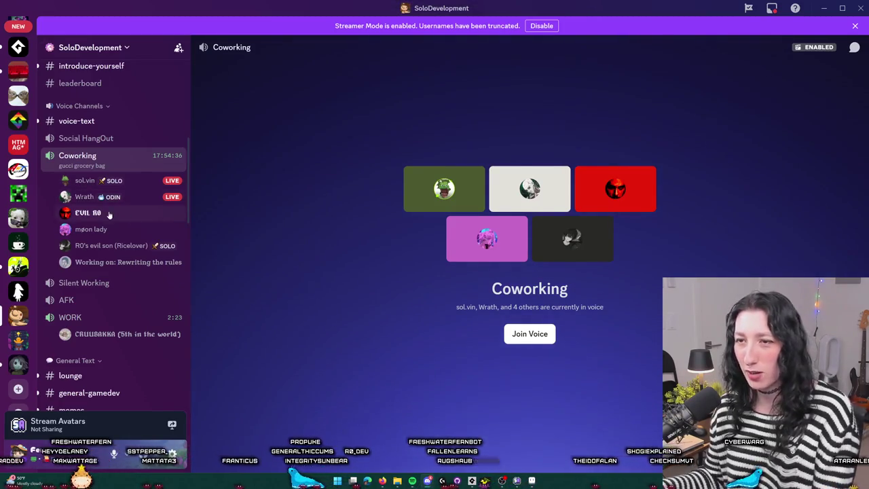
mouse_move(109, 214)
mouse_down()
mouse_move(95, 221)
mouse_move(89, 321)
mouse_move(115, 215)
mouse_up()
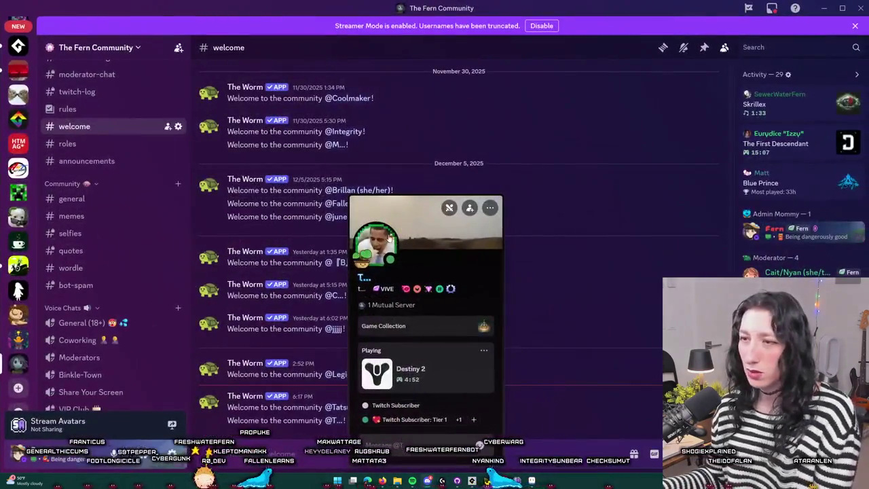
Open a newly joined member's full profile from their mention in Discord.
click(388, 237)
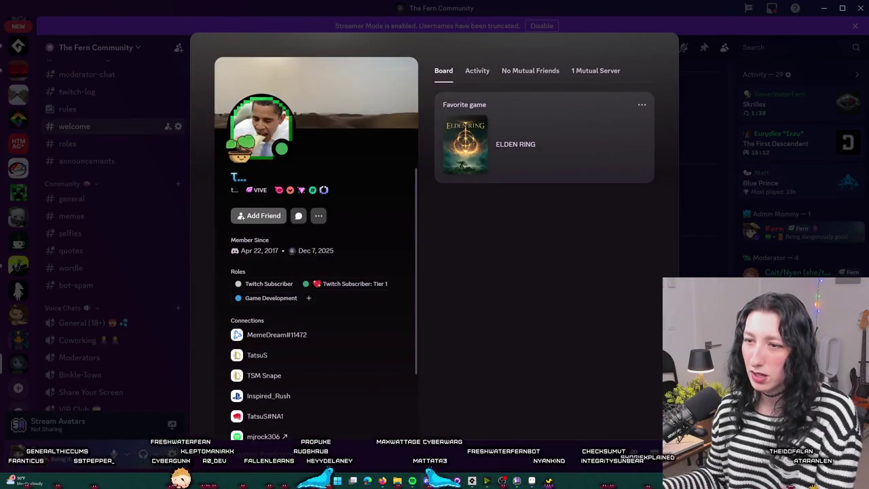
Close the profile and view the other new member's full profile from #welcome.
scroll(231, 285, down, 3)
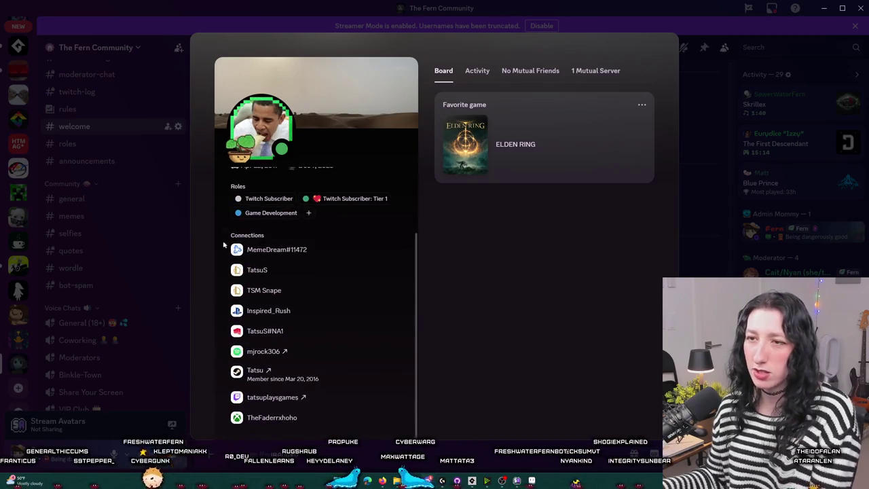
key(Escape)
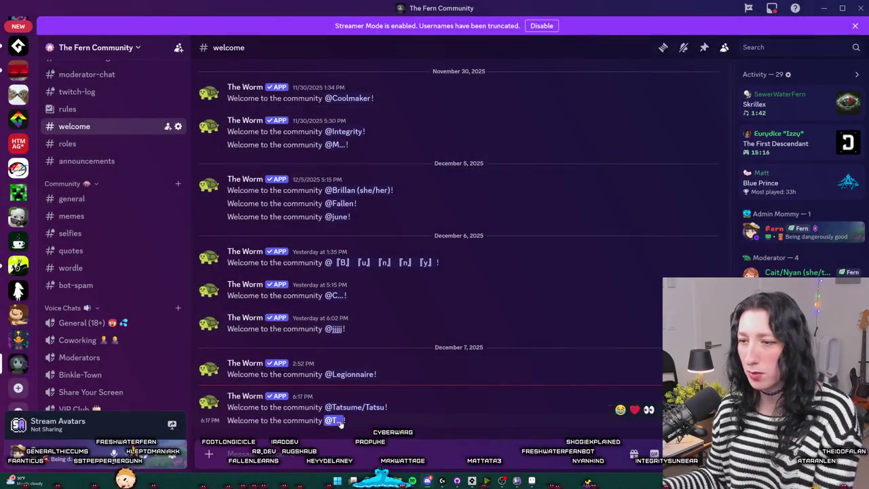
right_click(335, 421)
mouse_move(367, 452)
scroll(515, 362, down, 3)
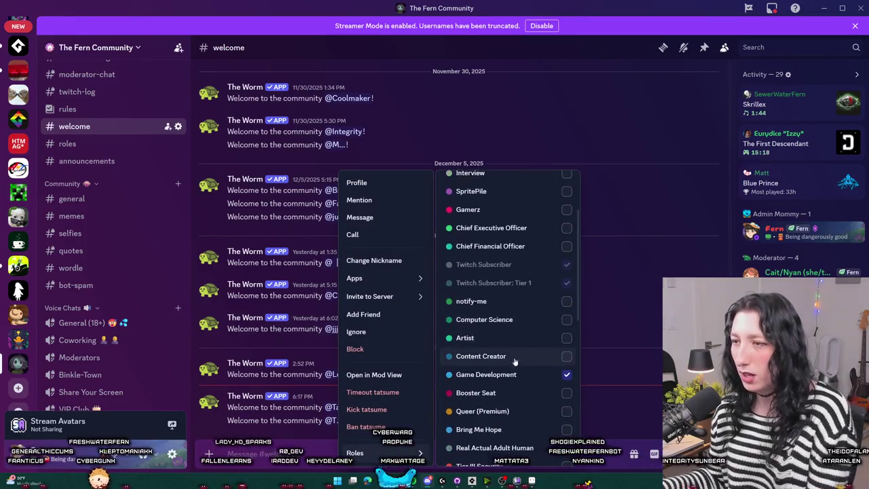
scroll(514, 387, down, 3)
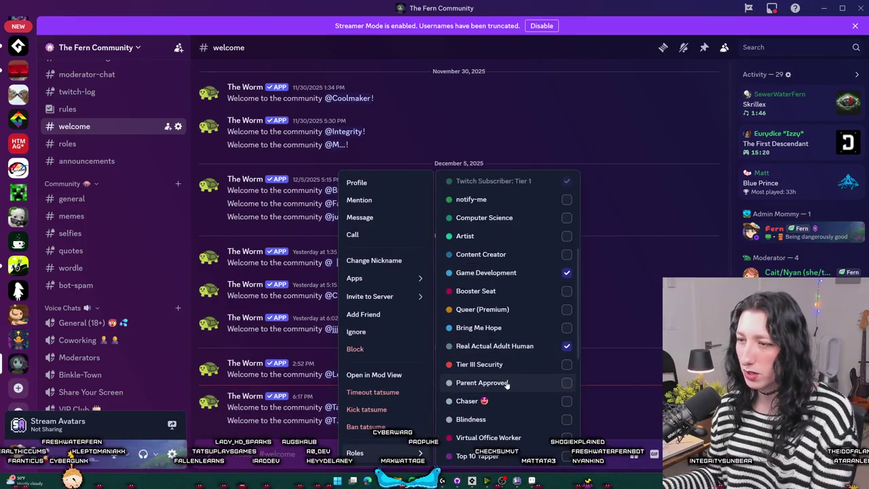
click(356, 407)
click(418, 356)
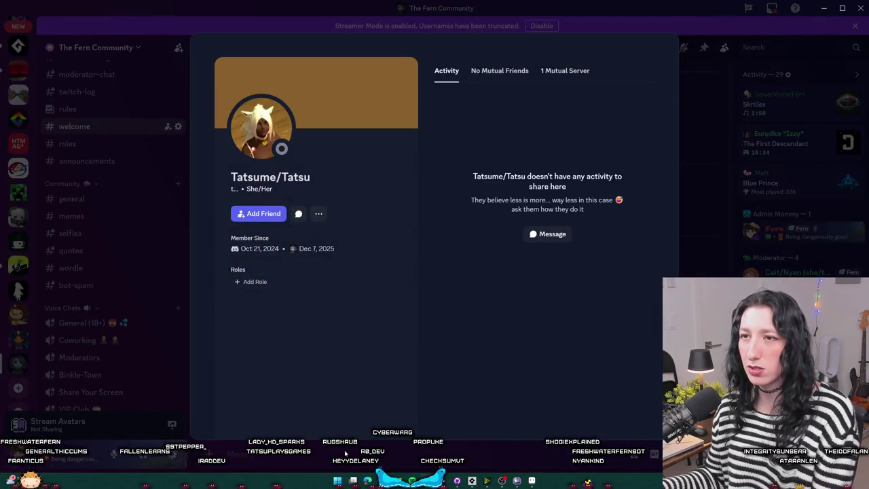
click(286, 448)
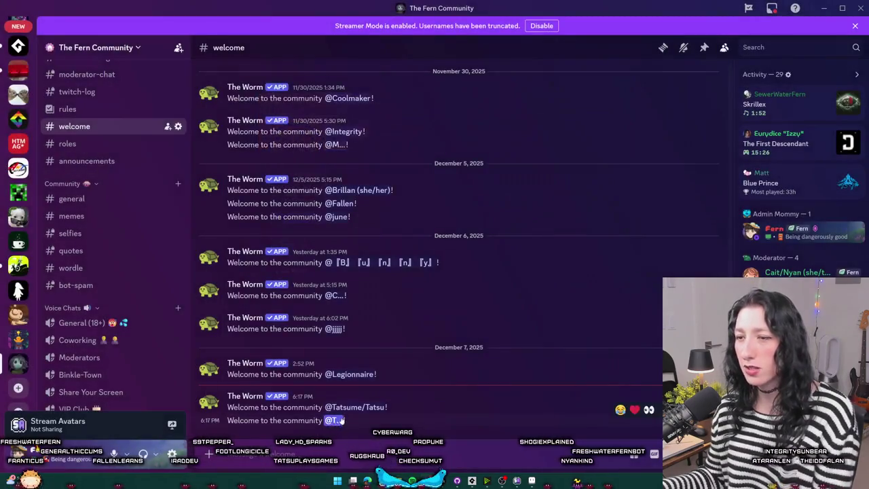
Give the newest mentioned member the Parent Approved role, then return to SoloDevelopment Coworking.
right_click(343, 408)
mouse_move(380, 453)
scroll(496, 435, down, 4)
click(516, 312)
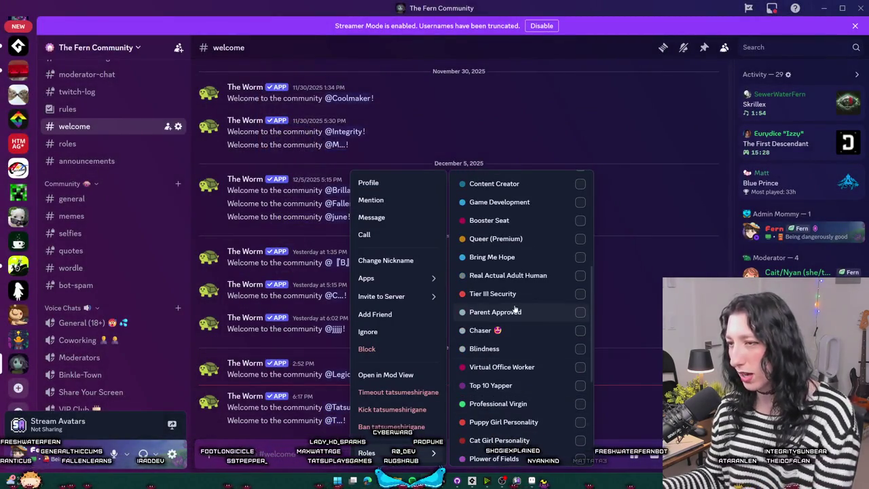
click(616, 298)
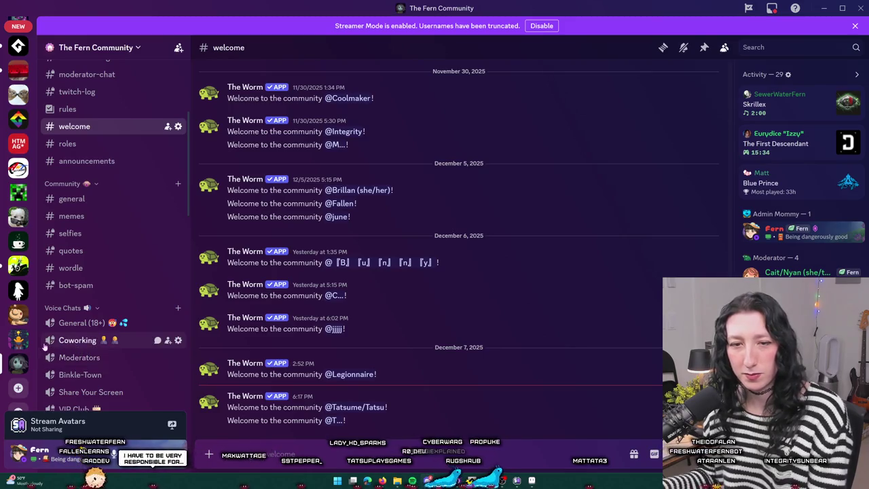
click(20, 312)
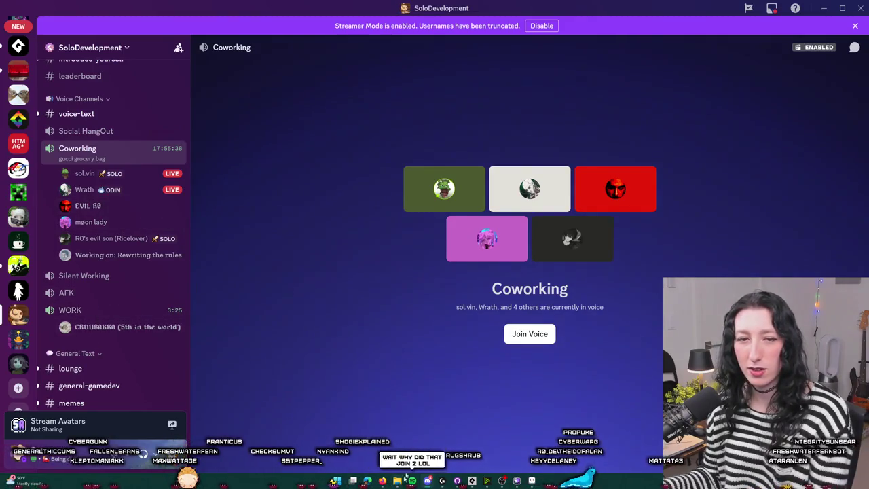
key(alt+Tab)
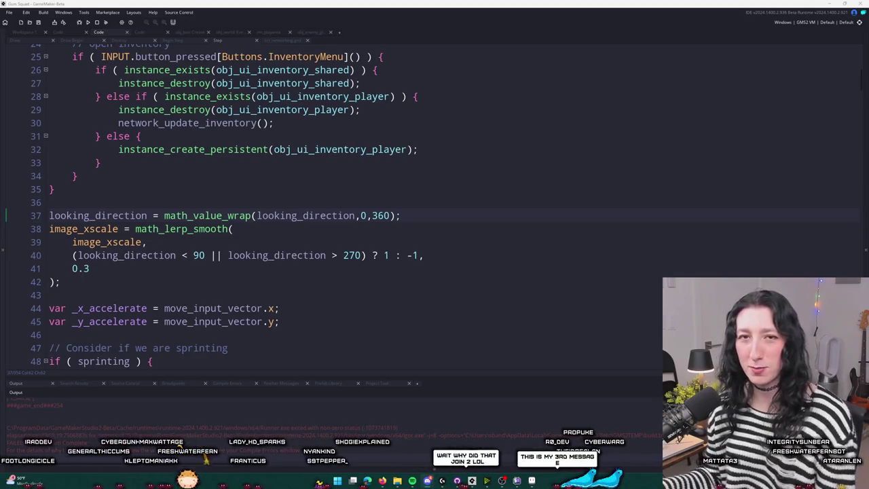
Build and run Gum Squad with F5 from obj_player's Step code.
click(468, 228)
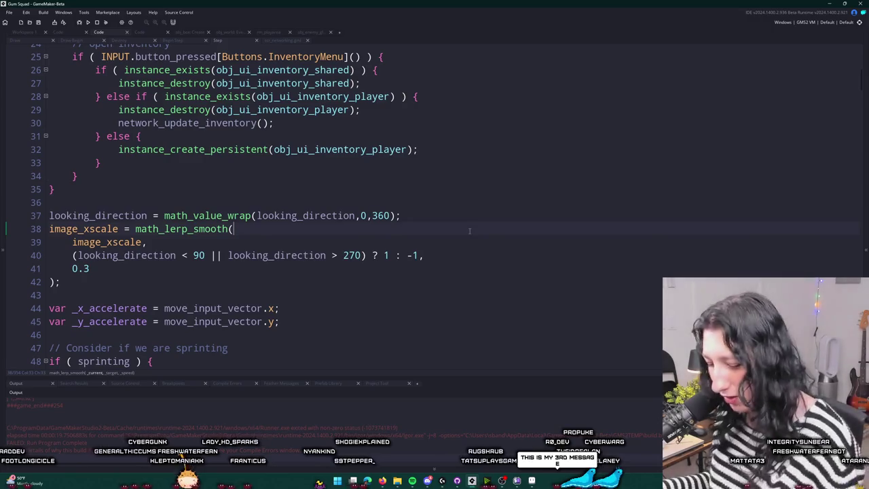
key(F5)
click(467, 212)
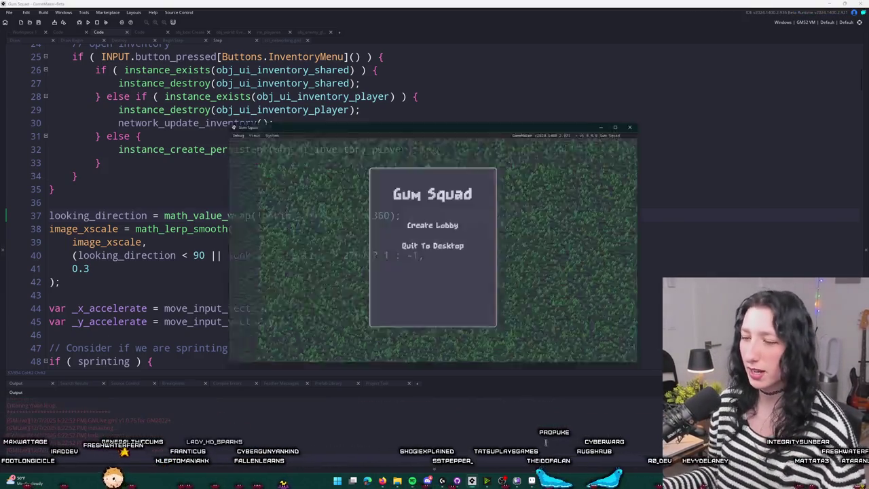
Start a lobby, toggle the inventory, and walk past the enemies and crate column.
click(430, 226)
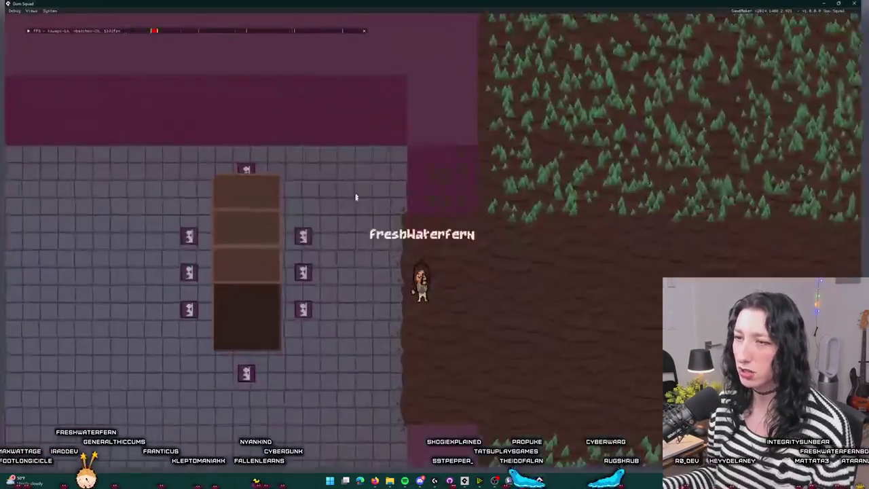
key(Tab)
key(Tab)
key(a)
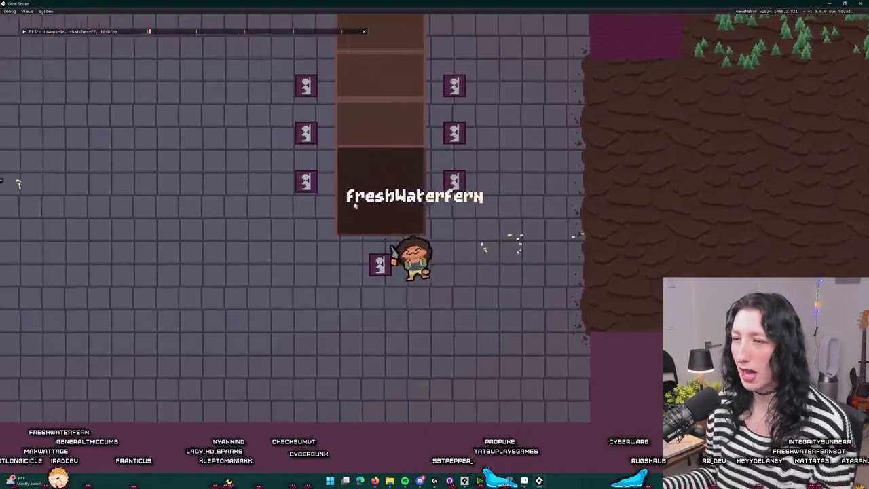
key(w)
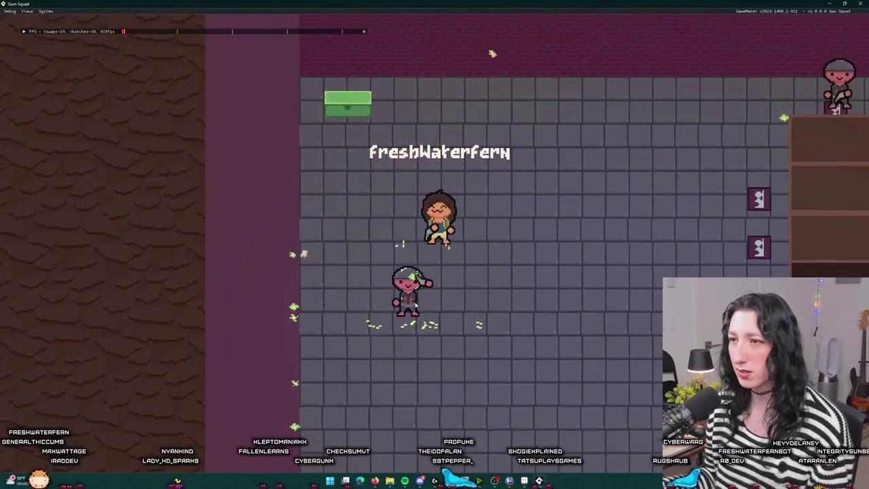
key(s)
key(d)
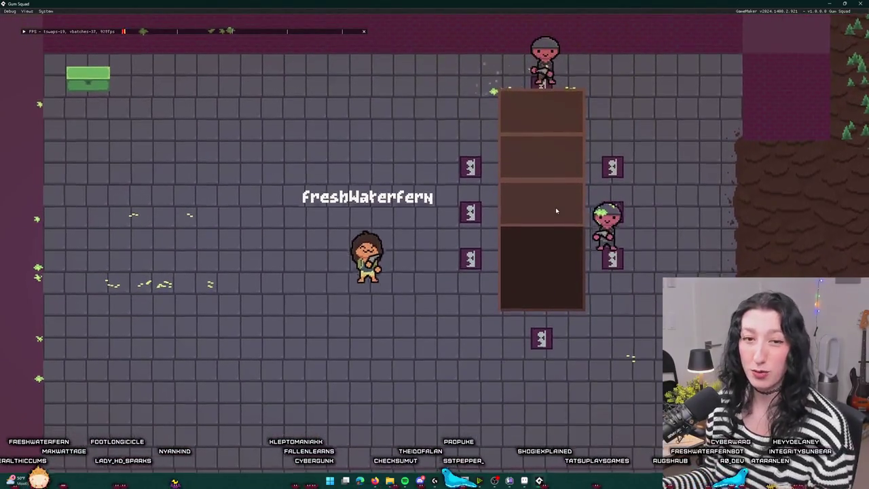
key(s)
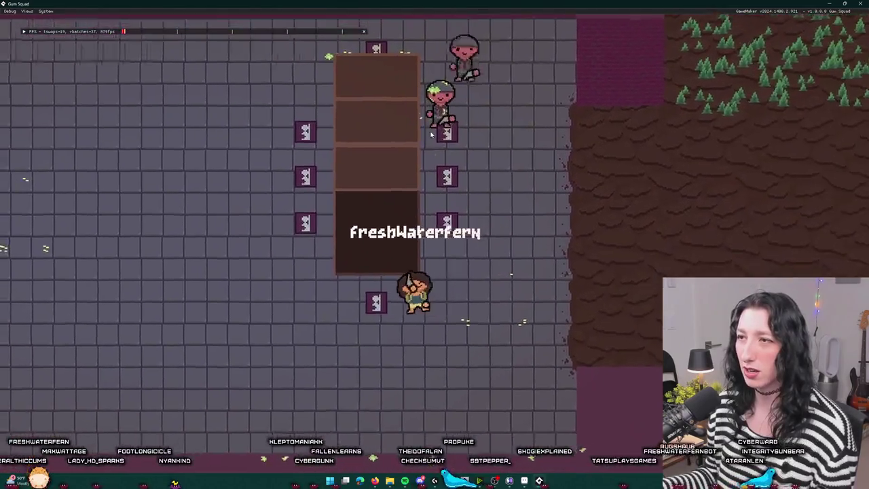
key(a)
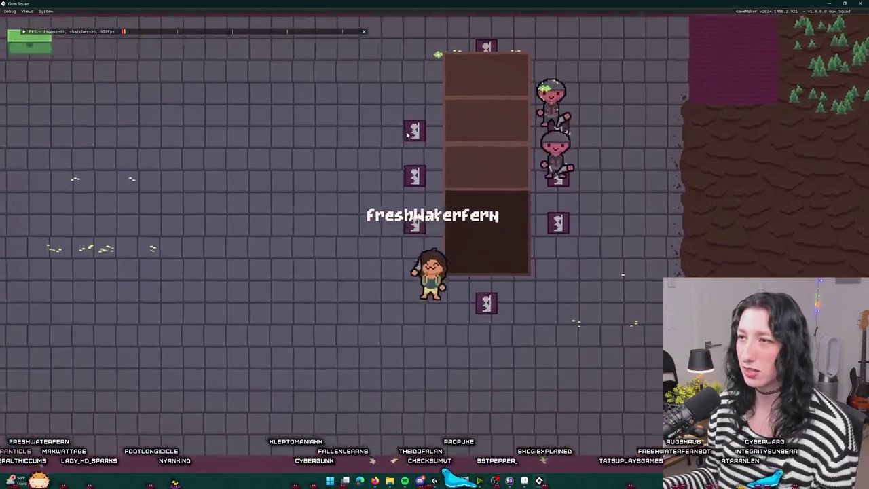
key(w)
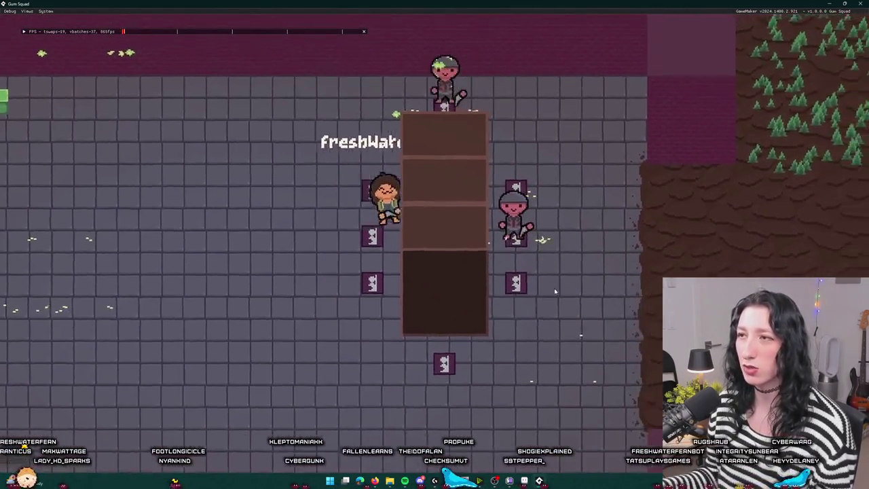
key(a)
key(w)
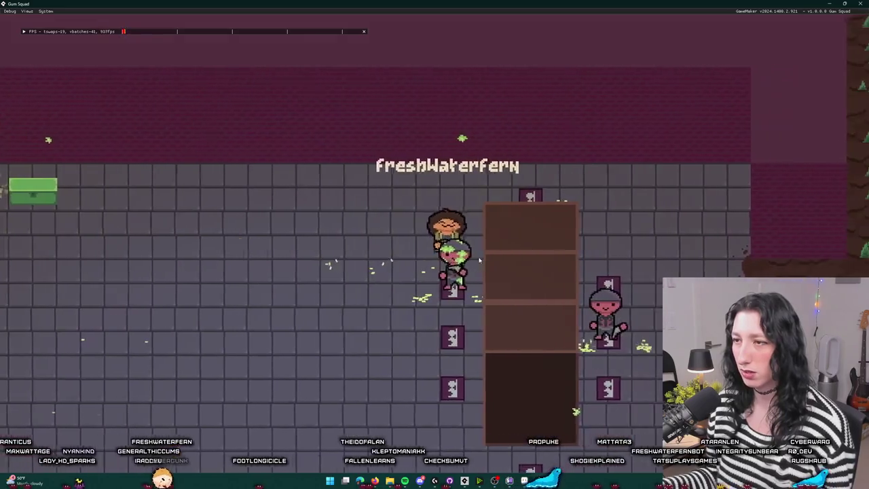
key(a)
Circle the brown pillar and trees watching enemy facing, then leave the game for the code.
key(d)
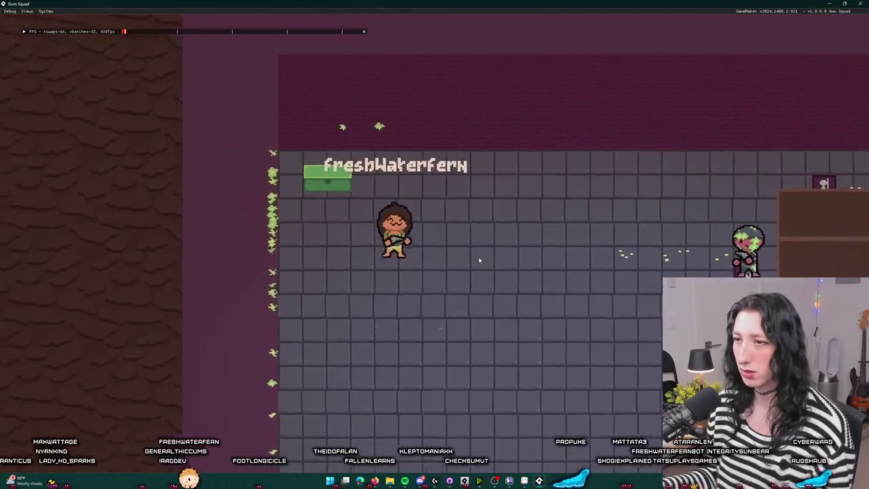
key(d)
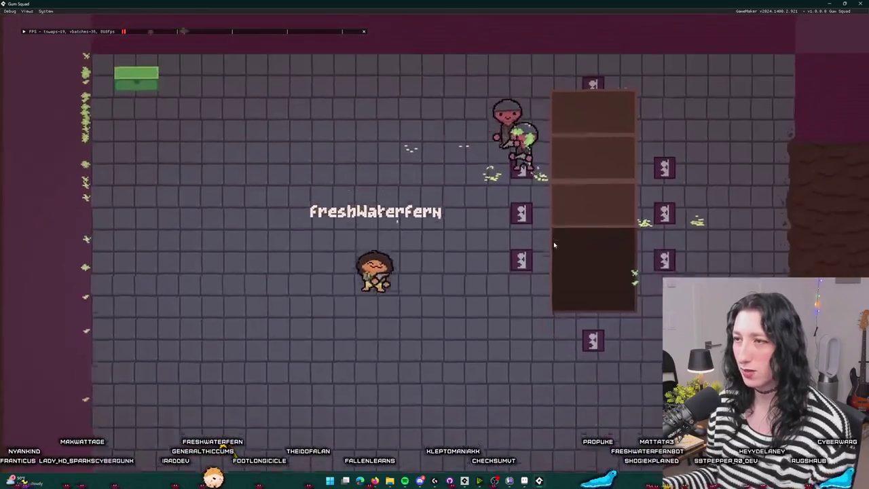
key(w)
key(a)
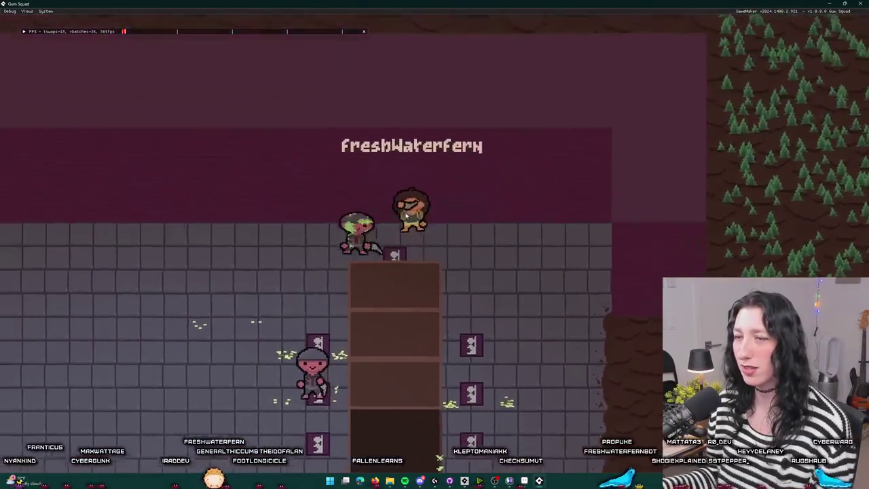
key(s)
key(d)
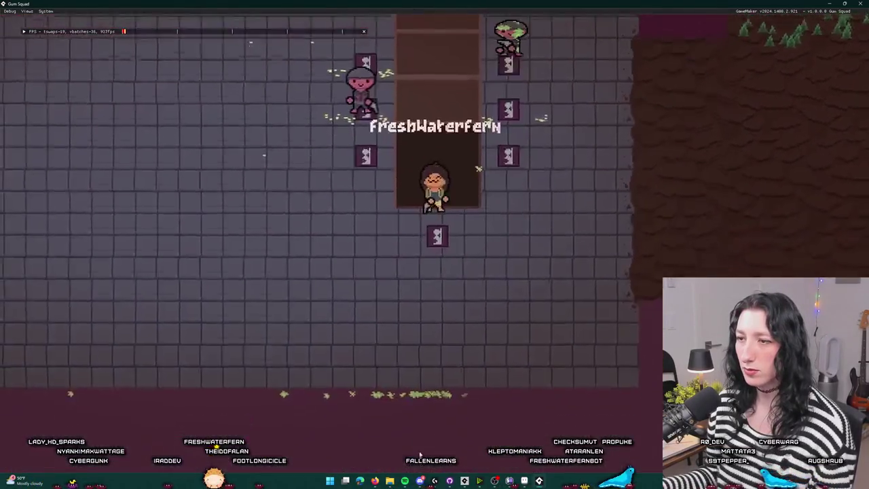
key(d)
key(w)
key(d)
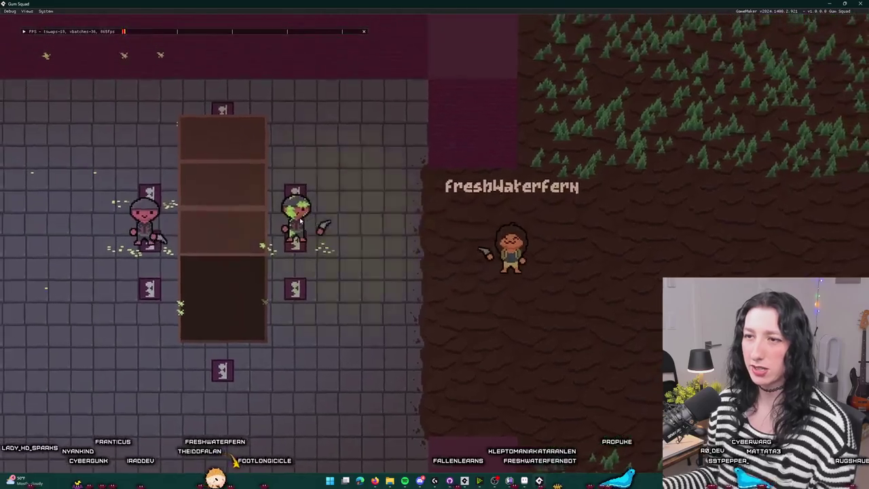
key(s)
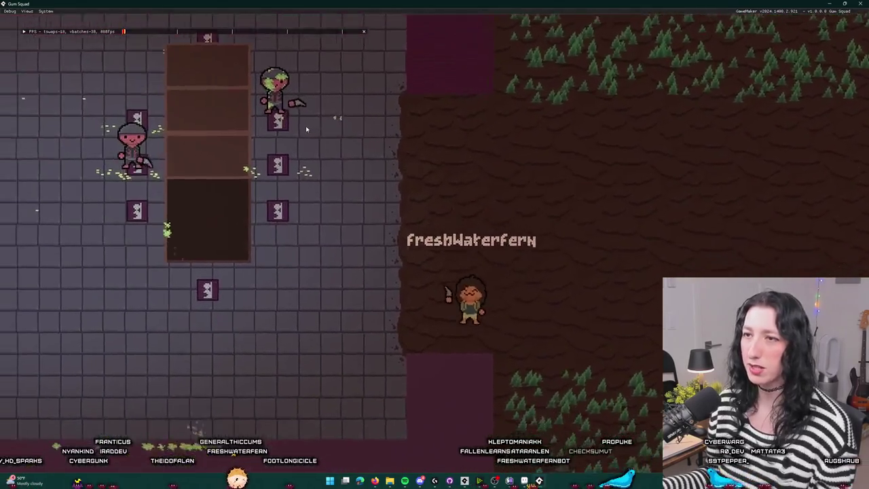
key(w)
key(s)
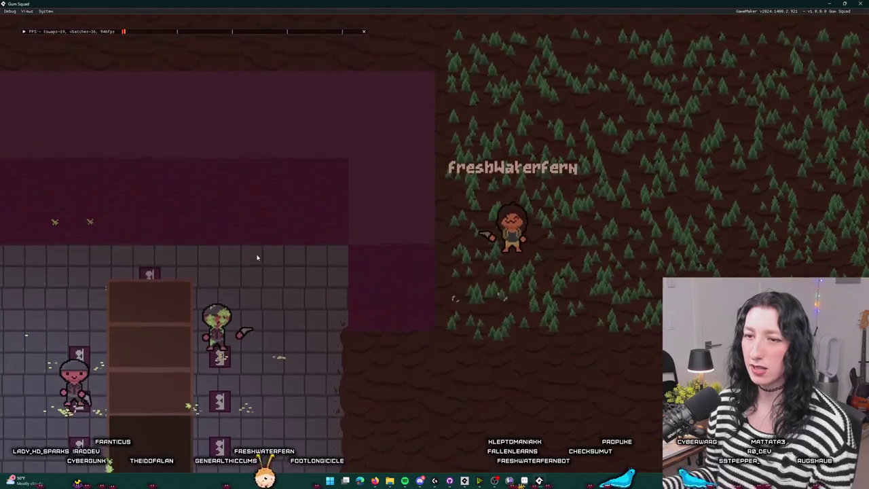
key(a)
key(a)
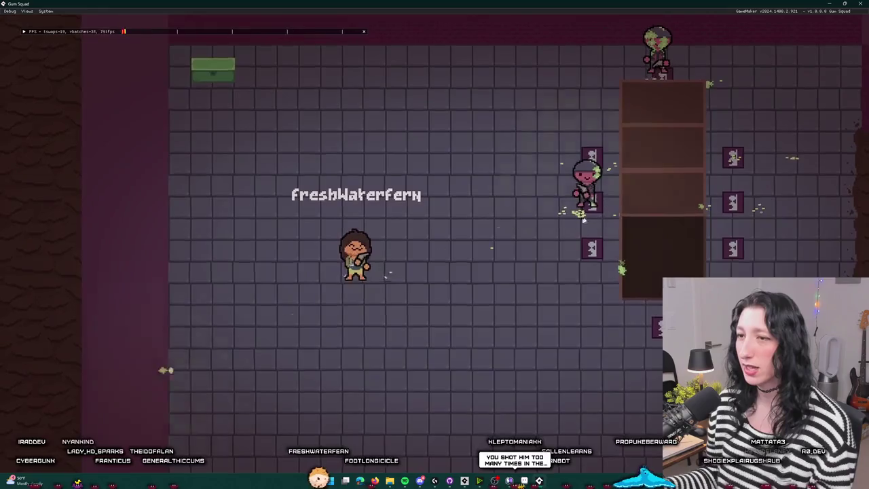
key(w)
key(s)
key(d)
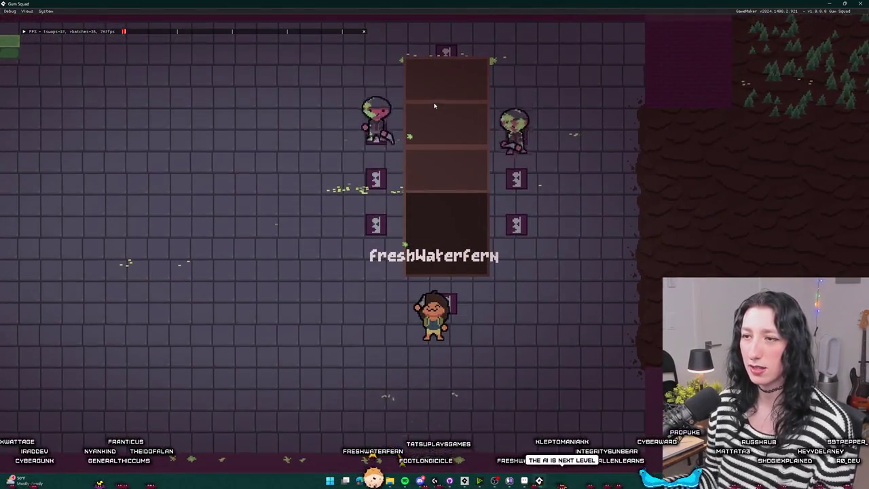
key(a)
key(w)
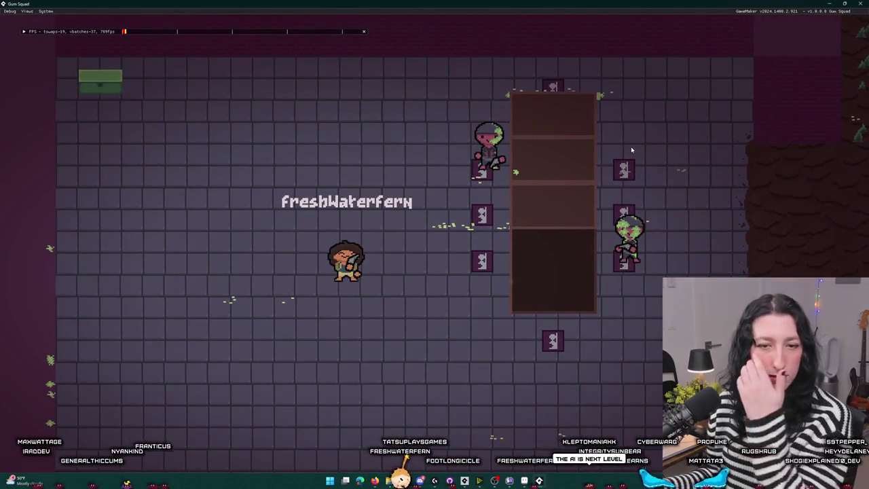
key(alt+Tab)
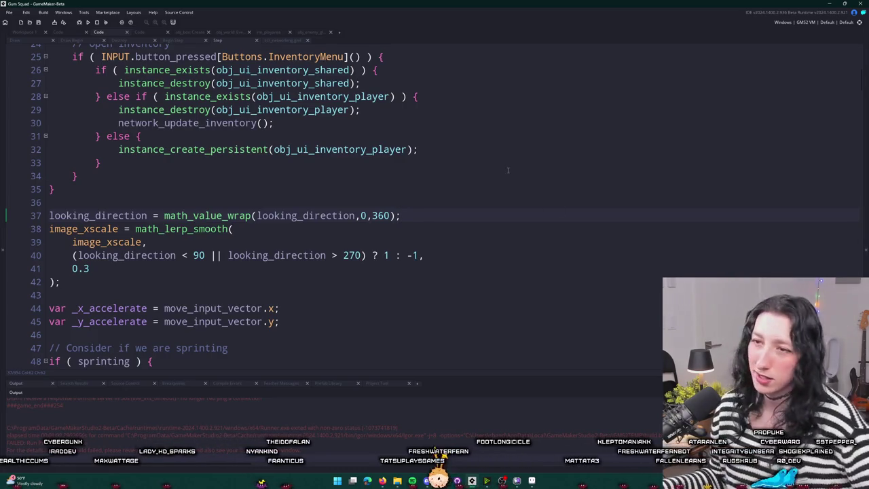
Scroll through obj_player's Step facing and movement code, then switch to the Wario World video.
right_click(111, 209)
click(438, 215)
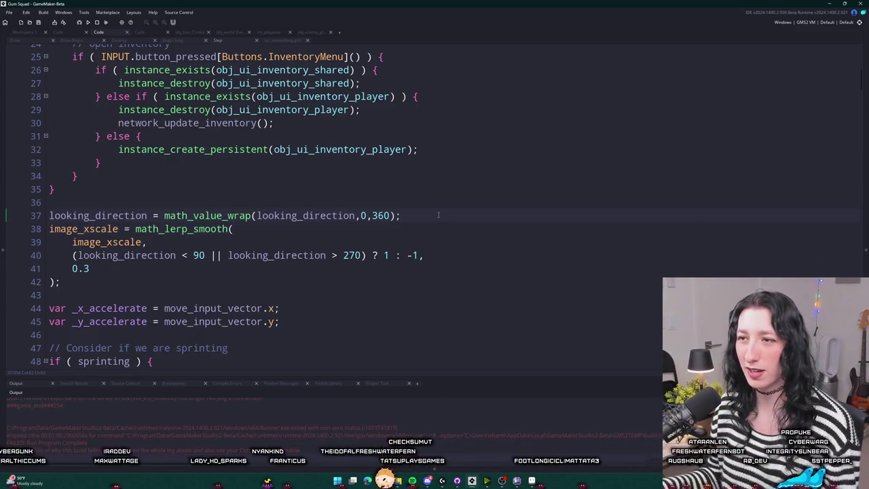
key(Down)
key(Down)
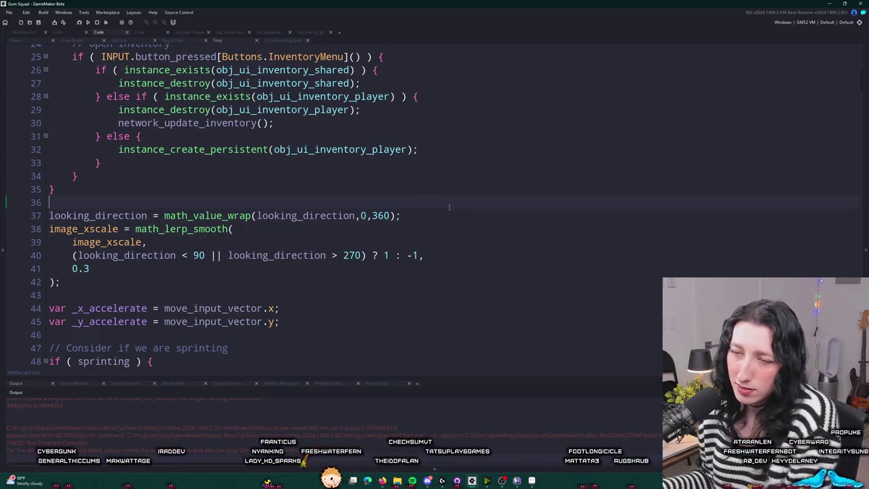
scroll(450, 193, down, 3)
scroll(364, 203, down, 2)
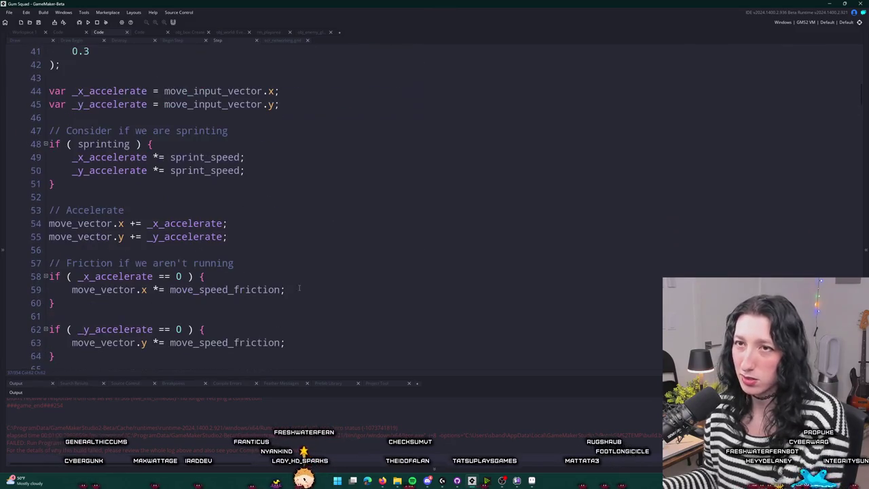
scroll(364, 203, up, 1)
scroll(364, 203, down, 3)
scroll(364, 204, down, 4)
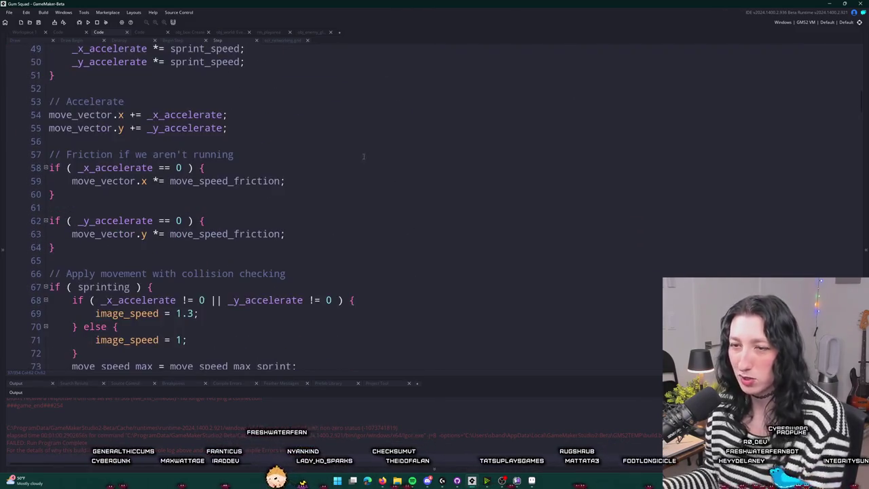
scroll(339, 204, down, 9)
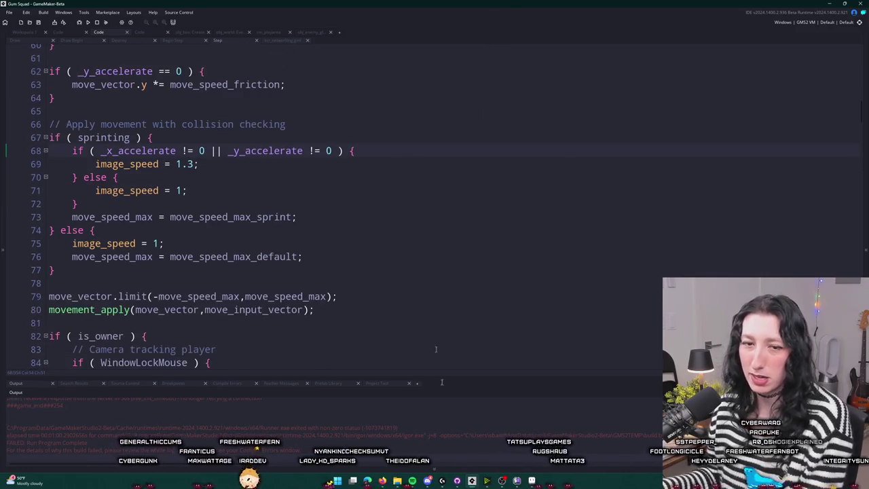
scroll(392, 258, up, 18)
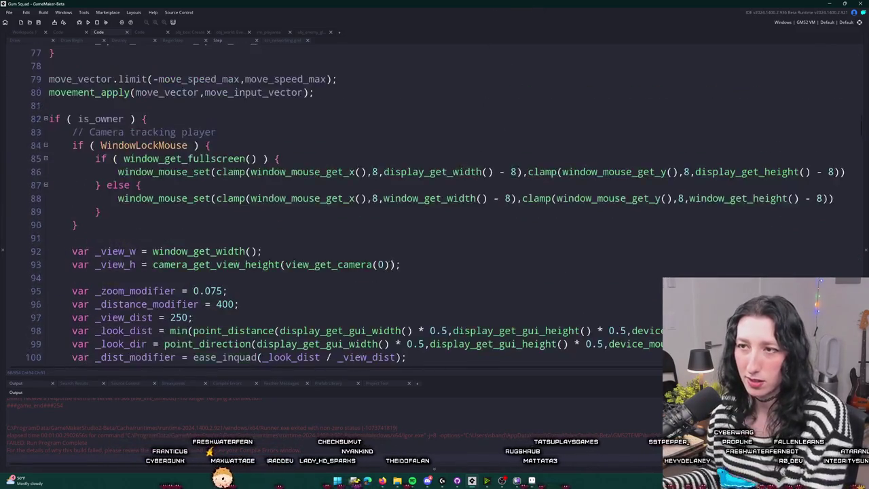
scroll(391, 258, up, 6)
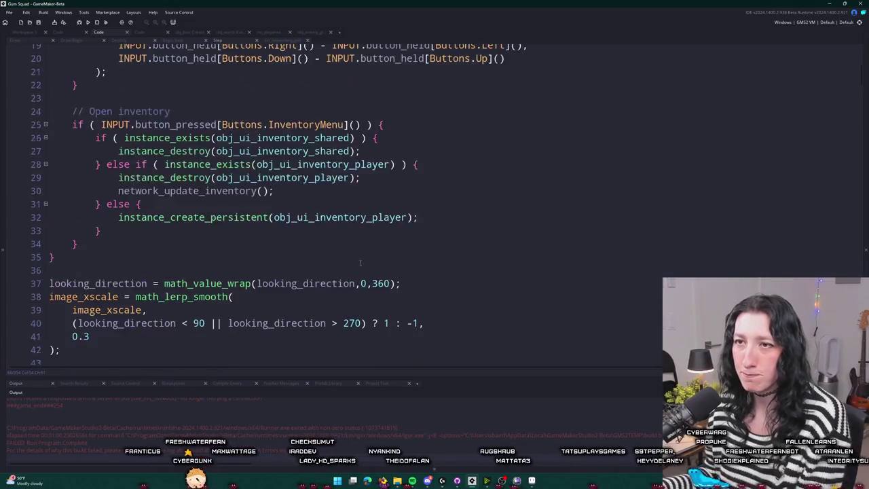
mouse_move(382, 481)
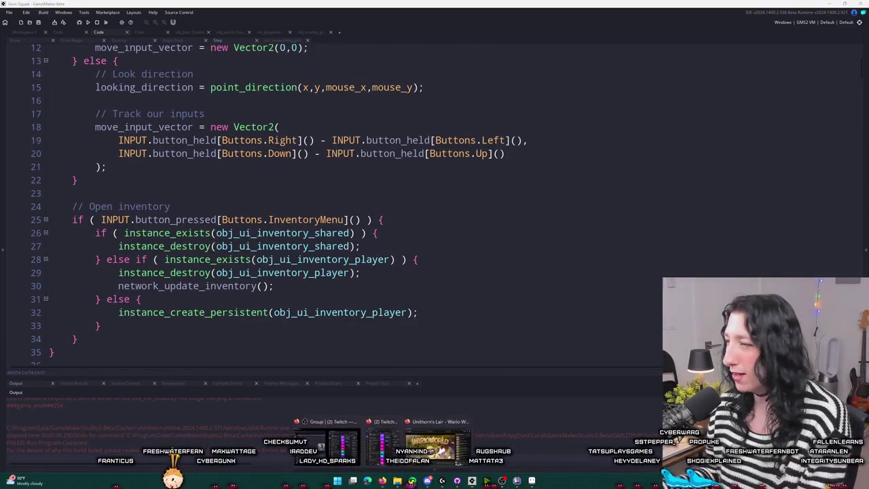
key(alt+Tab)
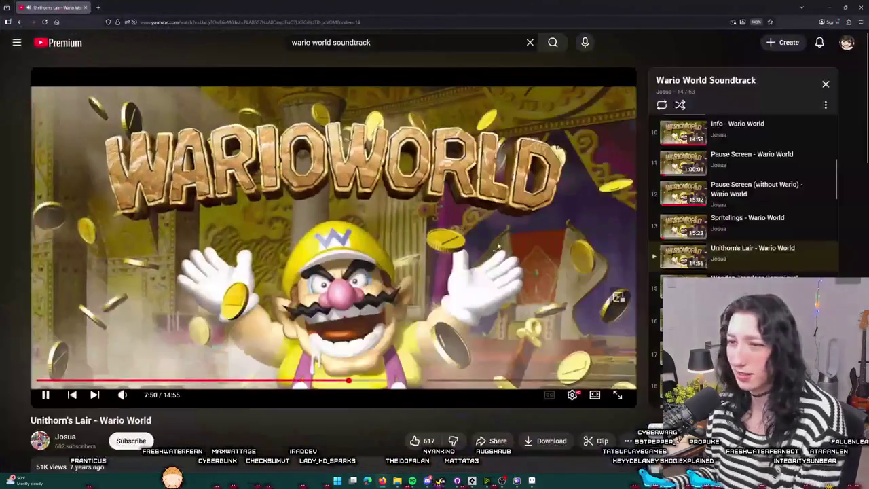
Pause Wario World and open the 'pov: it's Christmas in 1999' Nintendo 64 playlist video.
click(151, 364)
scroll(280, 240, down, 4)
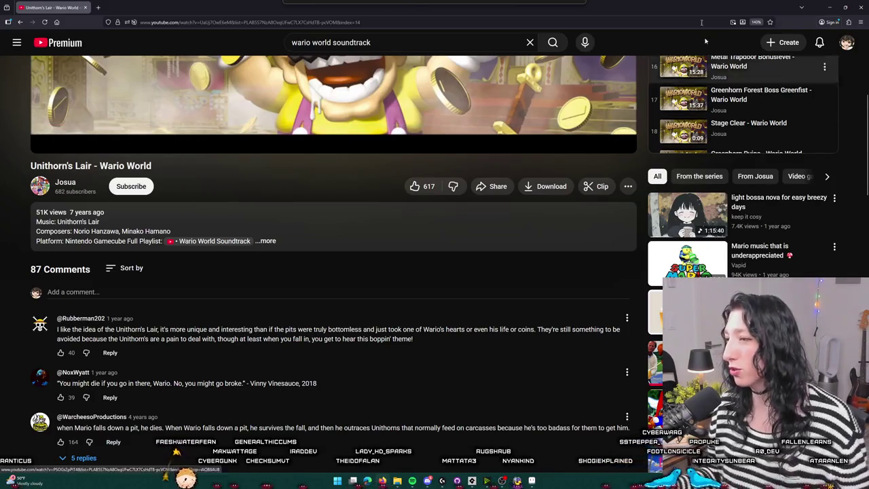
scroll(527, 235, down, 2)
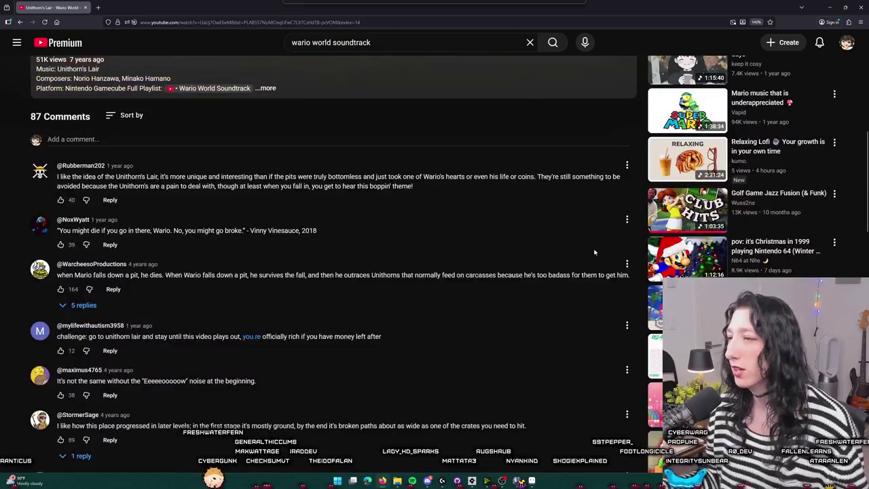
mouse_move(687, 257)
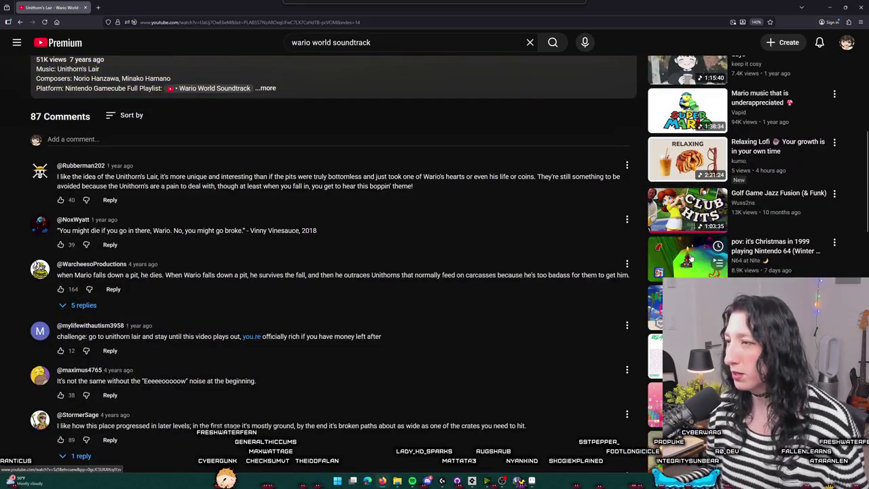
click(687, 257)
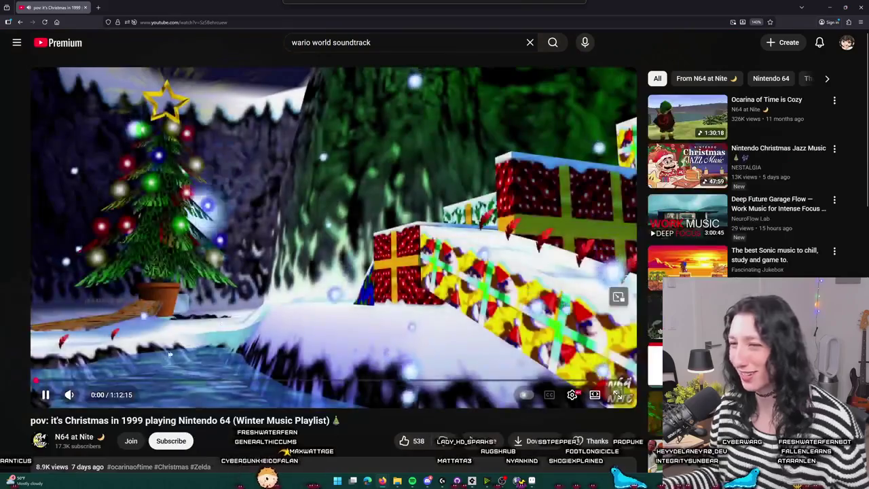
Jump the playlist to Walrus Cove at 5:49 from the description, then minimize the browser.
scroll(209, 326, down, 2)
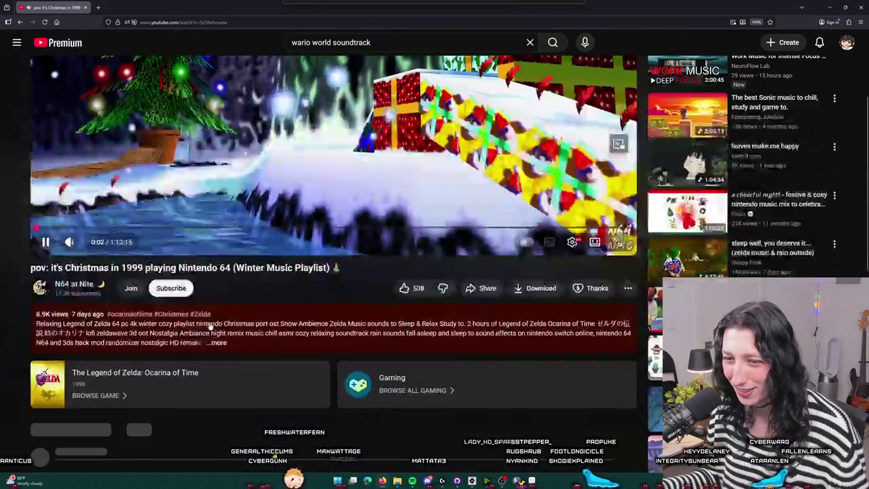
click(209, 326)
scroll(208, 326, down, 2)
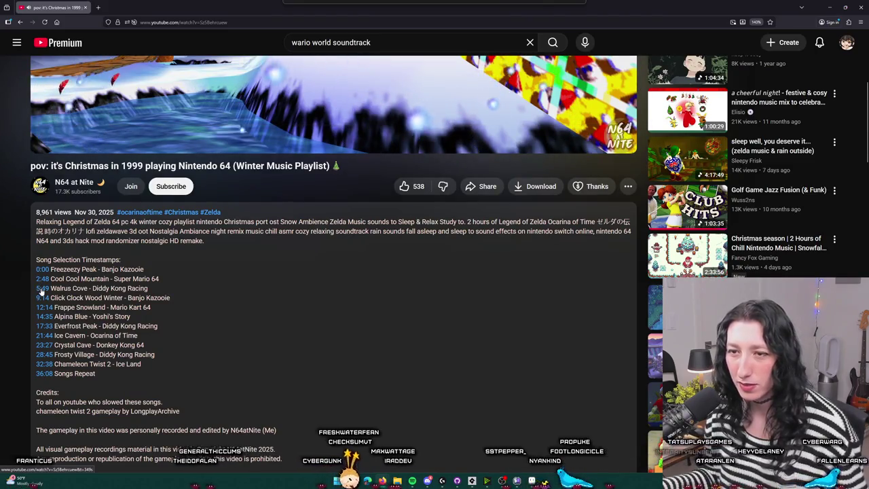
click(42, 289)
scroll(41, 292, down, 3)
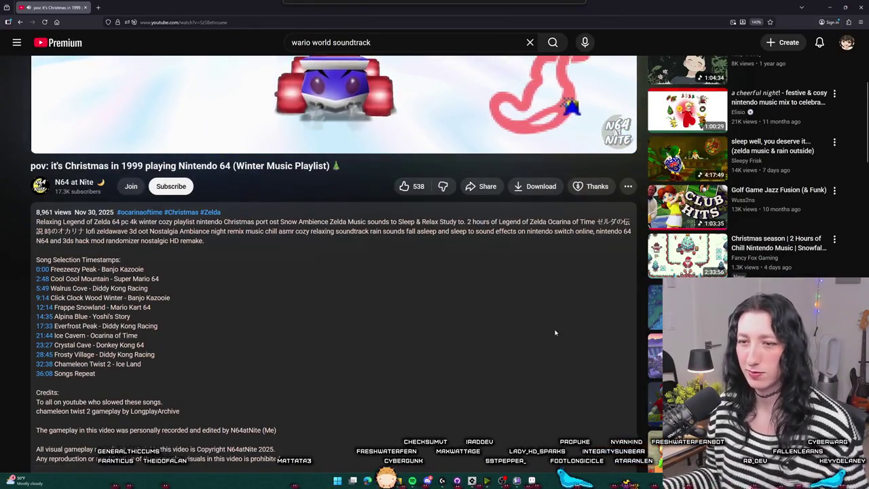
scroll(407, 181, up, 4)
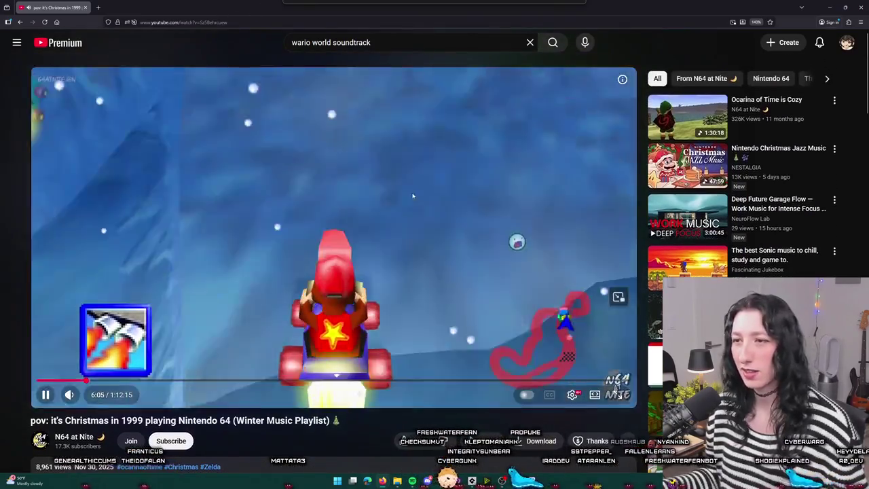
click(382, 481)
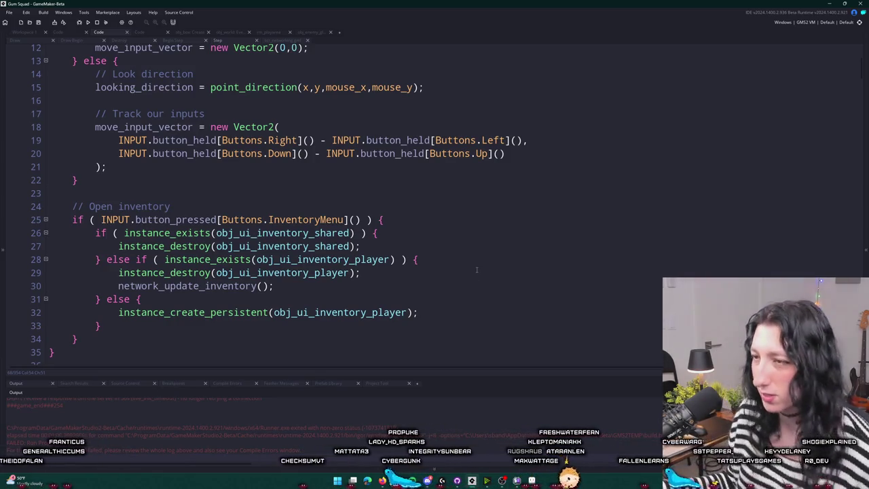
click(459, 249)
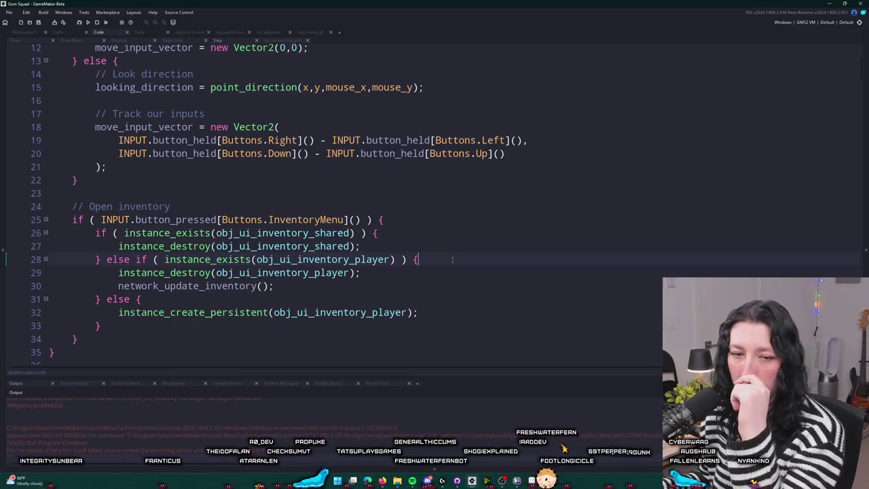
scroll(483, 268, up, 1)
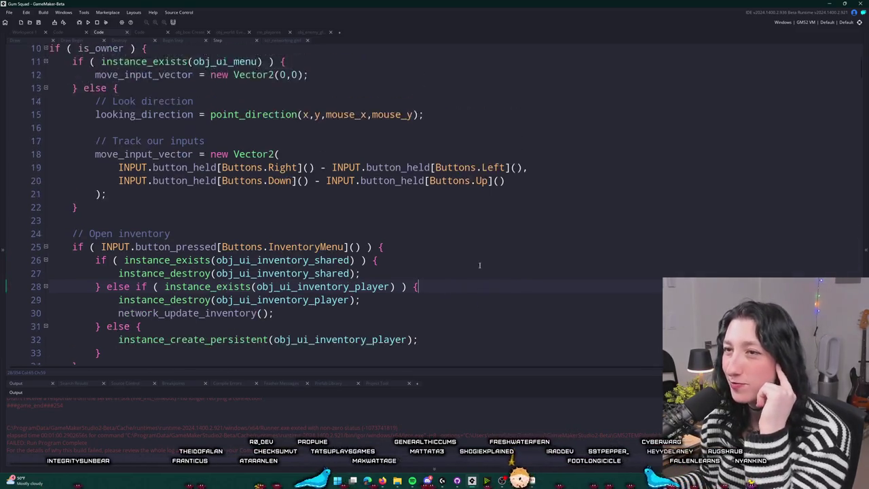
scroll(468, 298, down, 5)
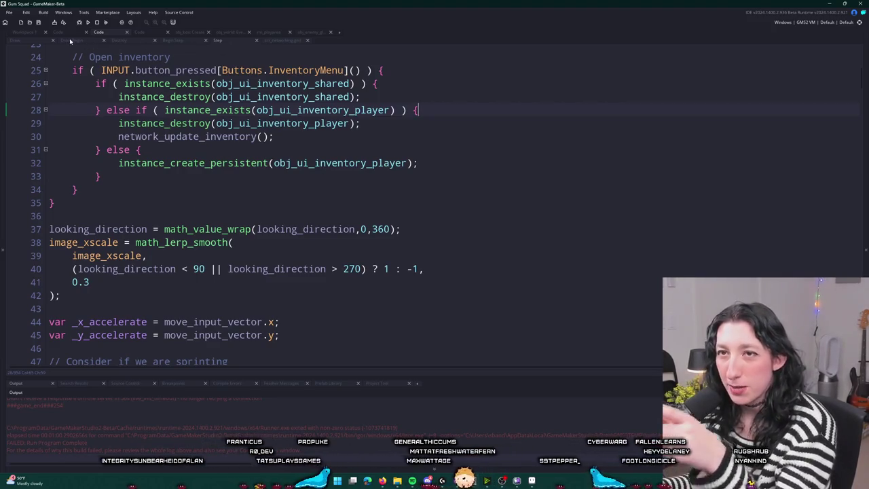
Open the obj_enemy_glummer Create event code from the Workspace 1 object editors.
click(29, 33)
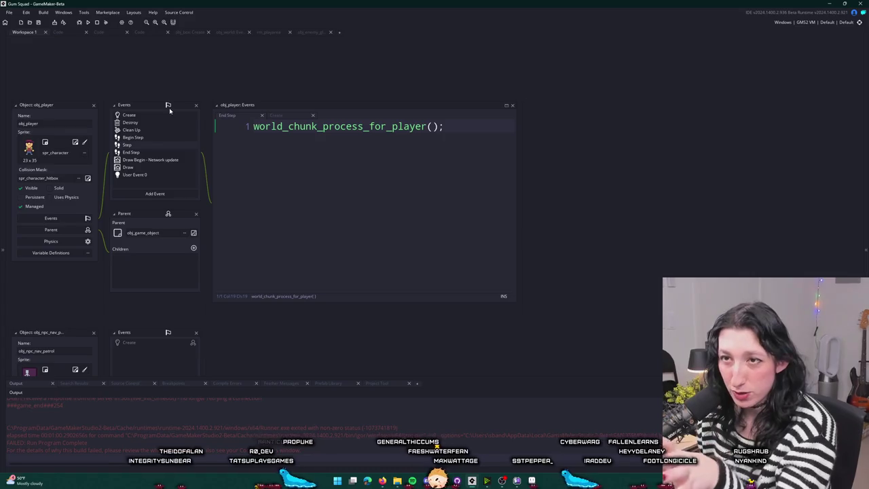
mouse_move(218, 280)
mouse_down()
mouse_move(251, 116)
mouse_move(252, 136)
mouse_up()
scroll(252, 136, up, 5)
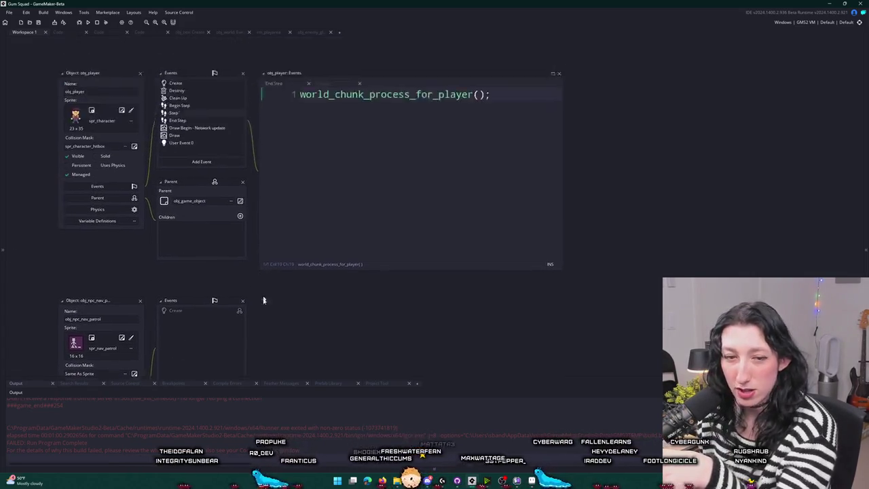
scroll(260, 177, down, 5)
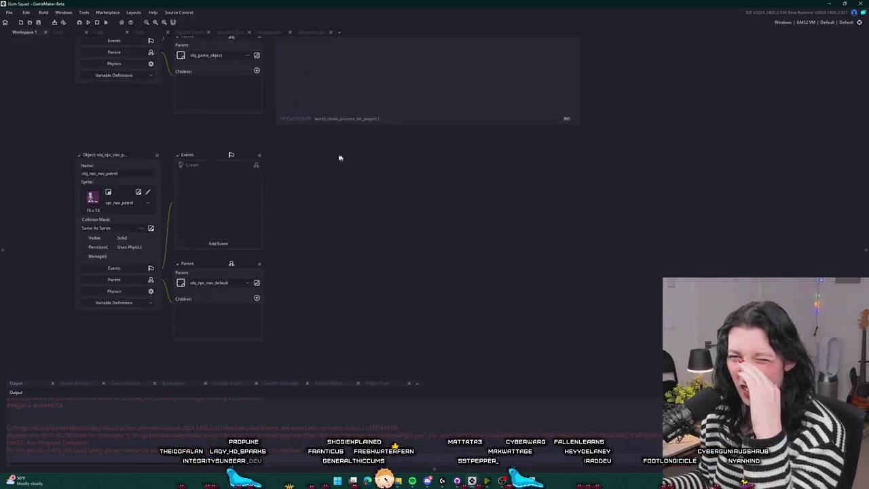
scroll(306, 264, down, 3)
scroll(313, 244, down, 10)
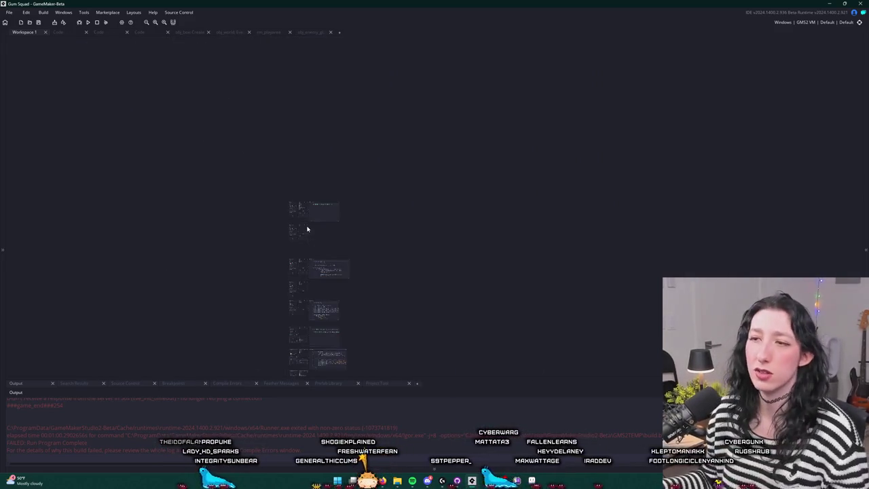
scroll(211, 223, down, 6)
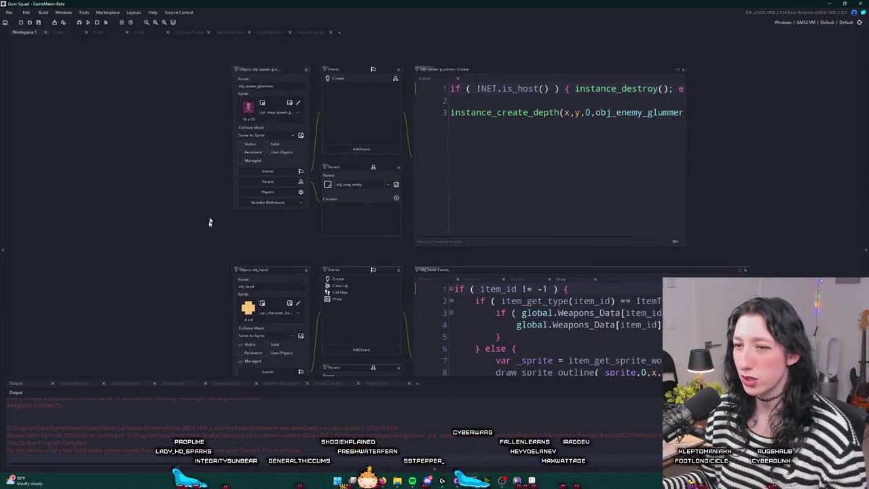
scroll(280, 203, up, 4)
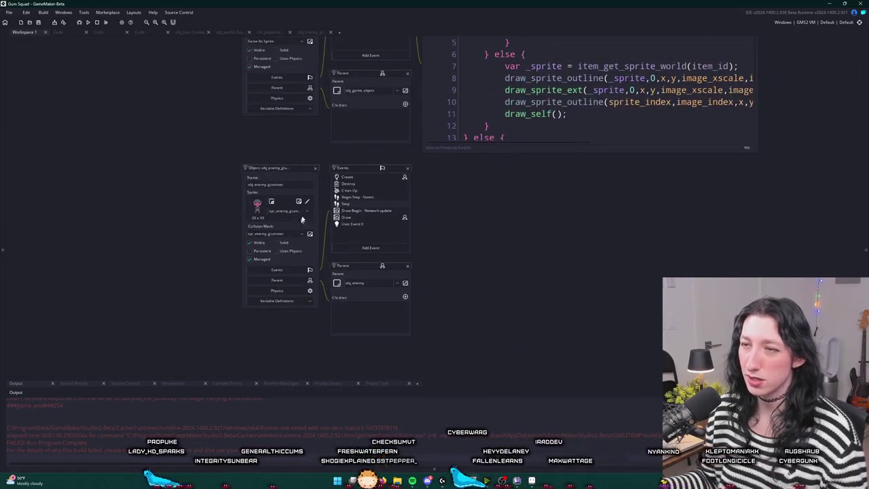
double_click(351, 188)
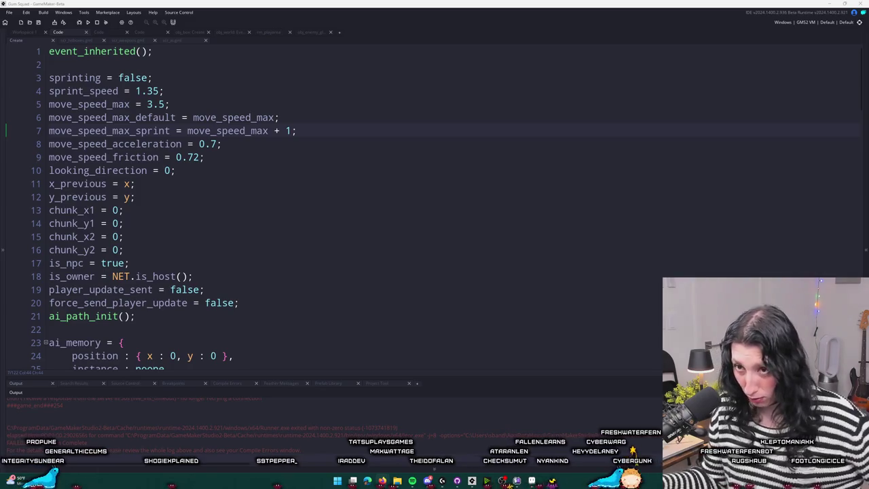
Search for obj_enemy and open it to check its fov value of 80.
click(333, 133)
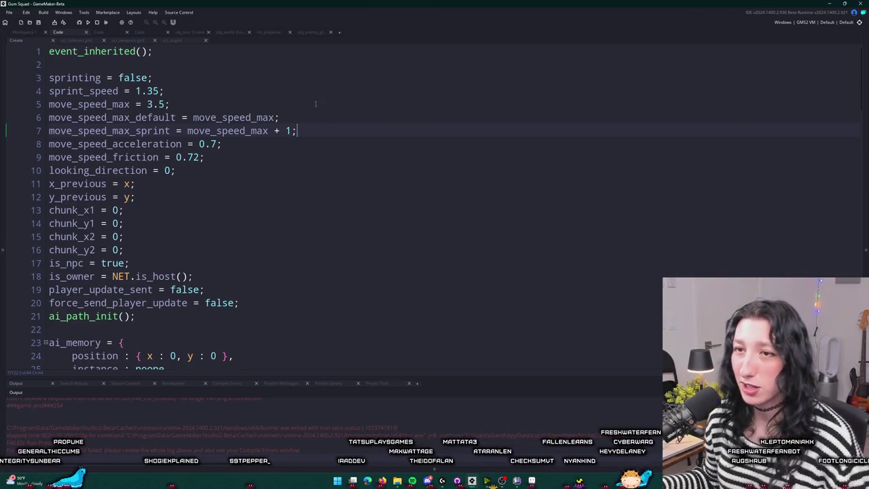
key(ctrl+t)
text(obj_ene)
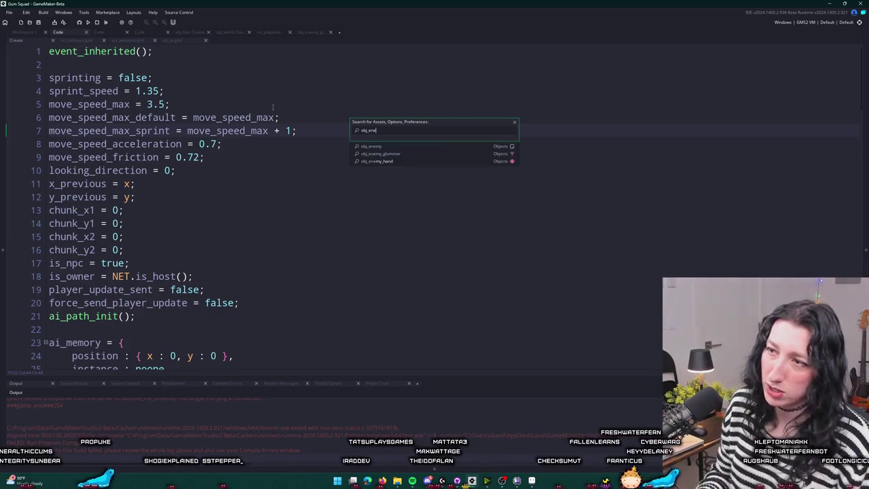
key(Return)
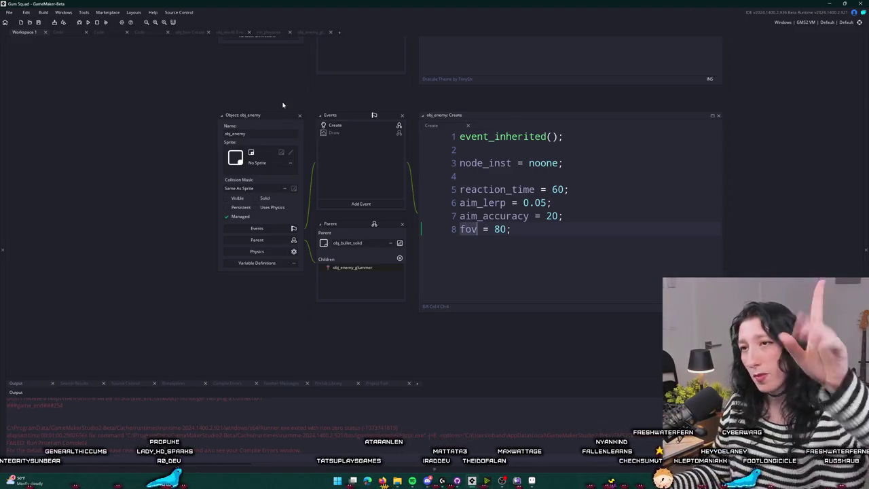
Search 'obj_glu' and open the obj_enemy_glummer object editor.
key(ctrl+t)
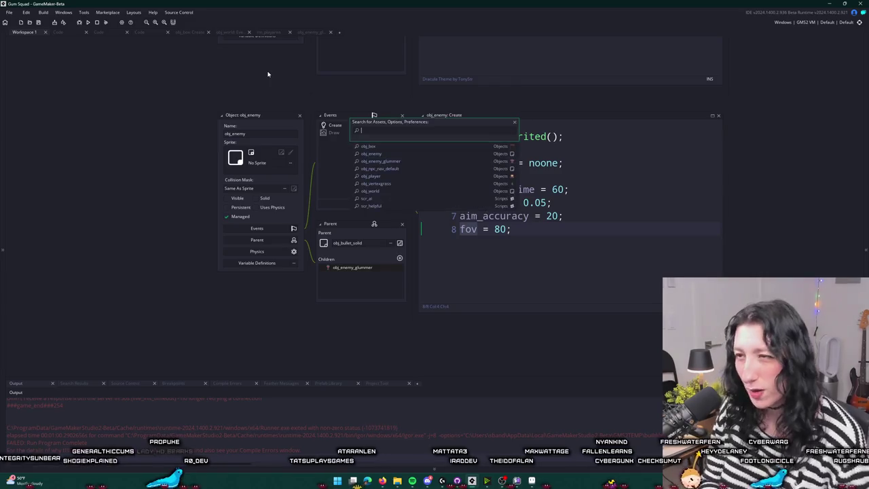
text(obj)
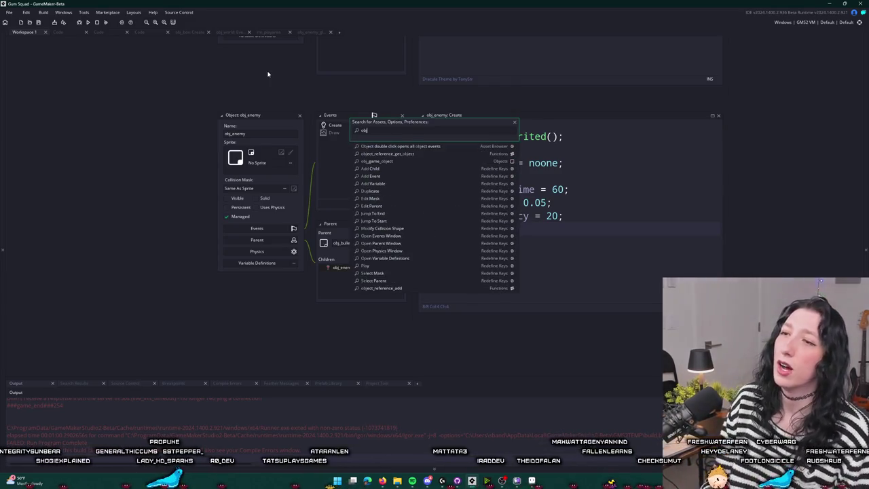
text(_glu)
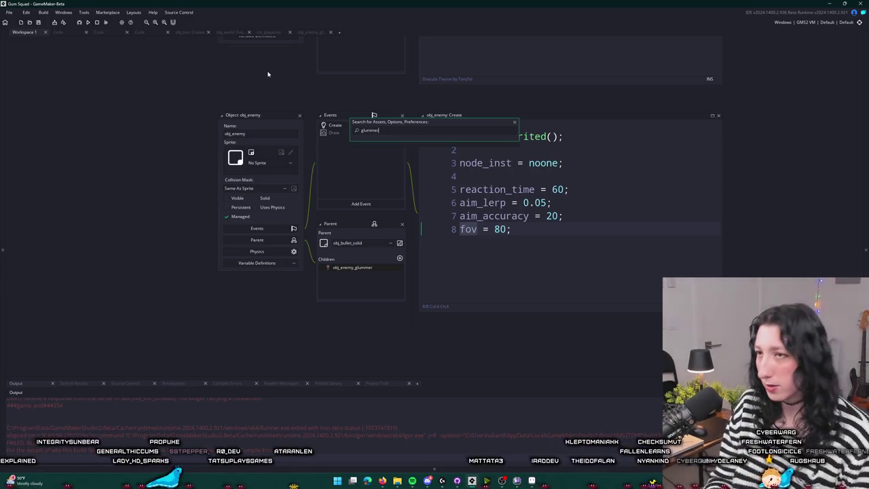
key(Down)
key(Up)
key(Return)
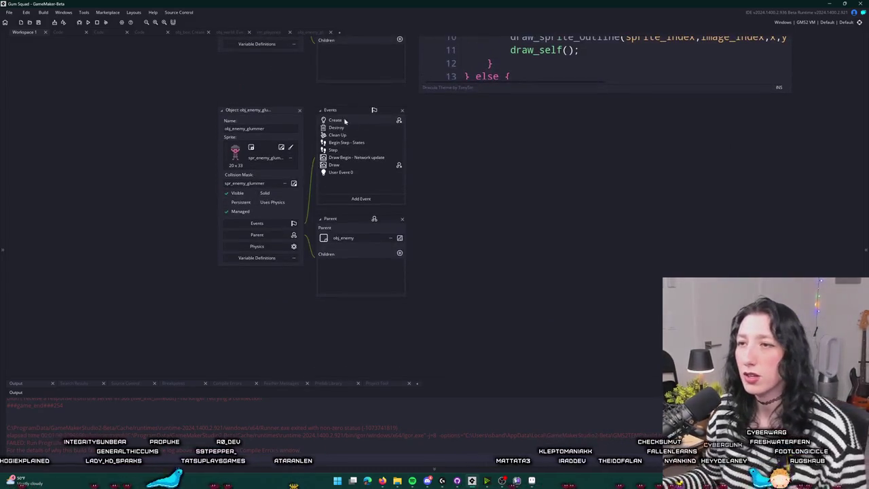
Open the glummer's Begin Step - States code and read through its state machine.
click(337, 151)
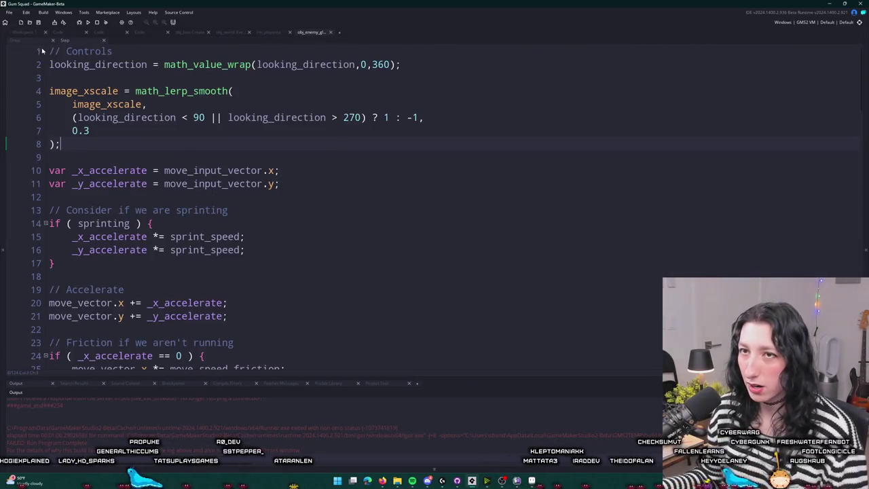
click(33, 30)
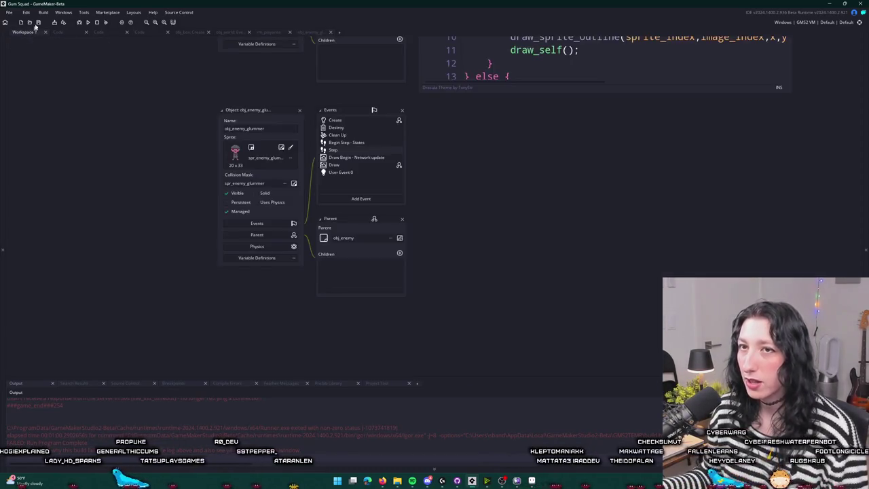
click(346, 144)
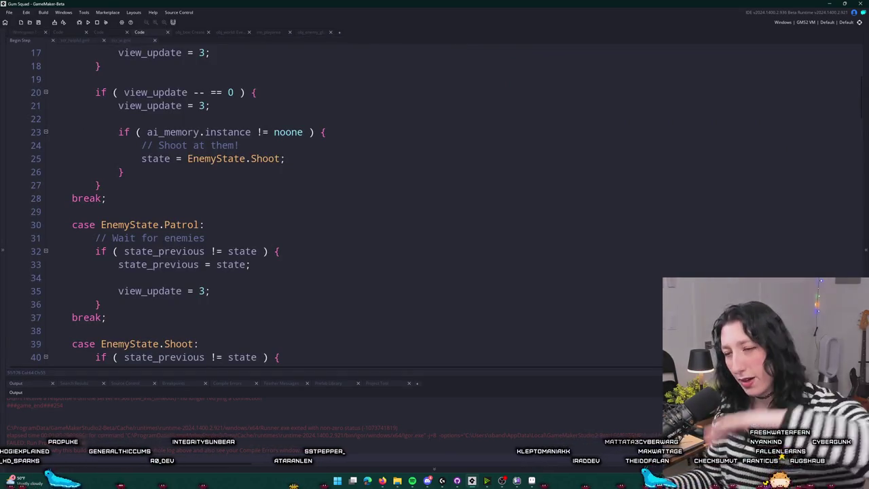
click(349, 184)
scroll(380, 177, down, 3)
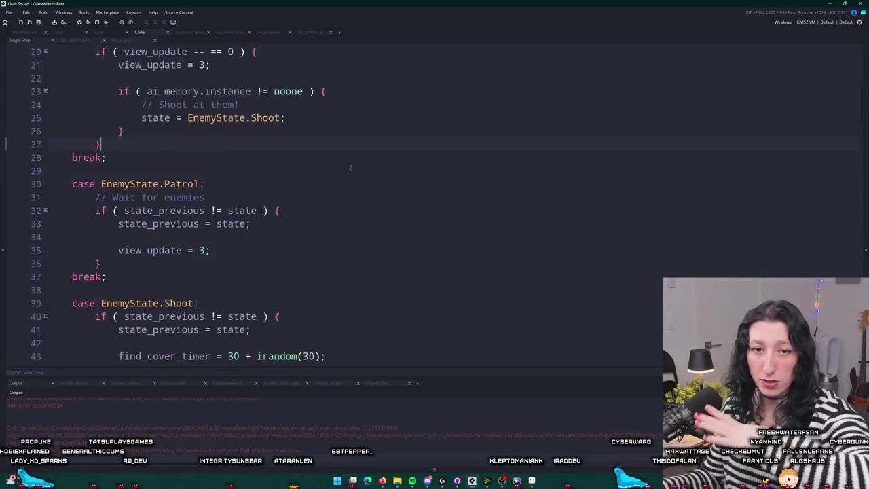
scroll(358, 203, down, 4)
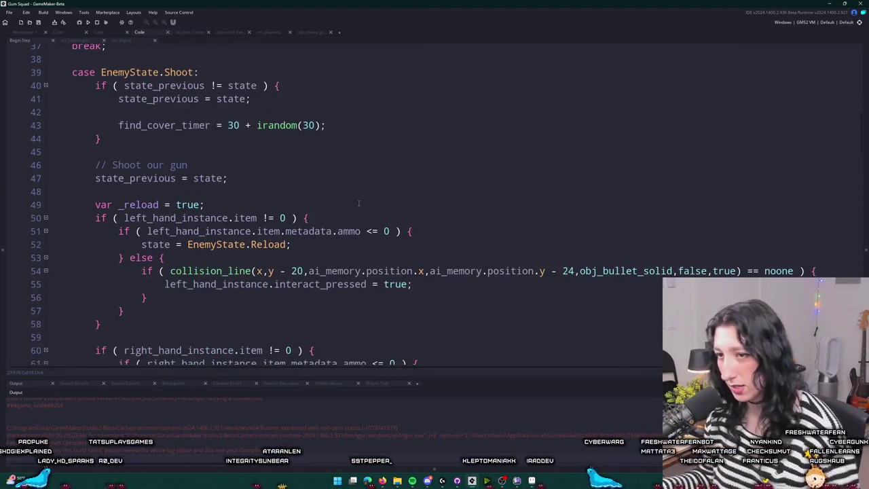
scroll(359, 207, up, 9)
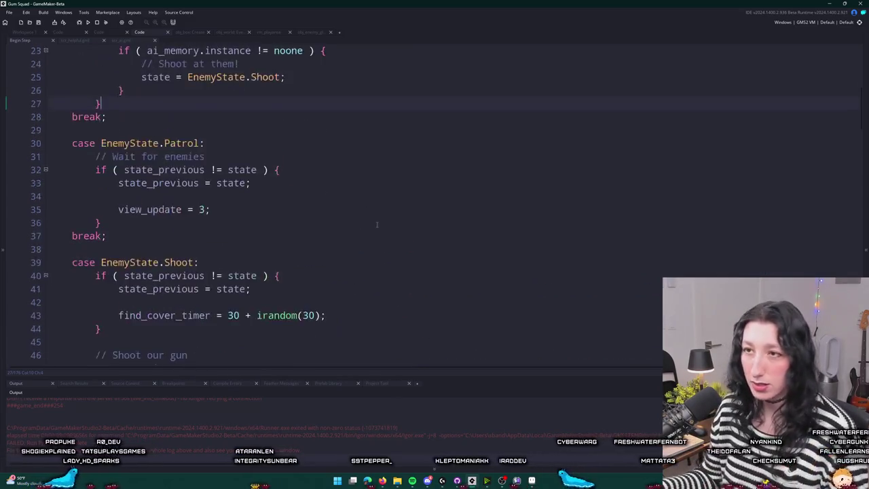
scroll(360, 213, down, 2)
scroll(340, 204, up, 6)
Jump to the target_update definition and open the enemy's Create event code.
click(107, 157)
double_click(107, 156)
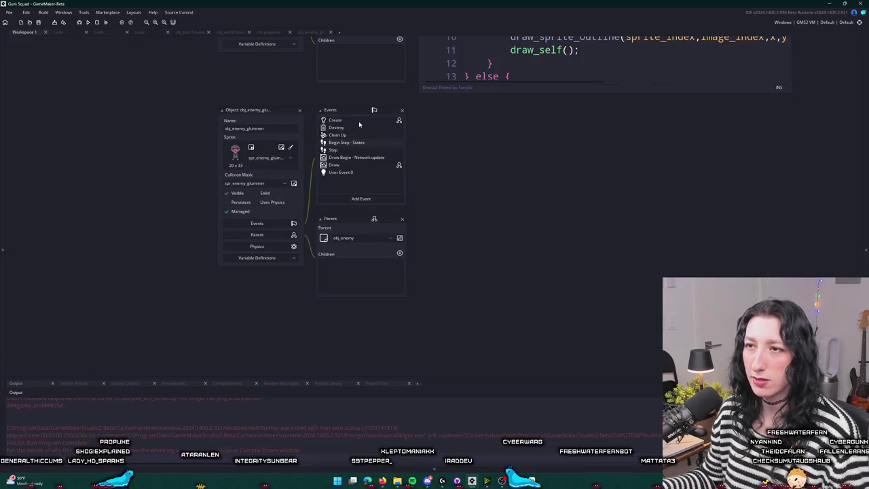
double_click(358, 121)
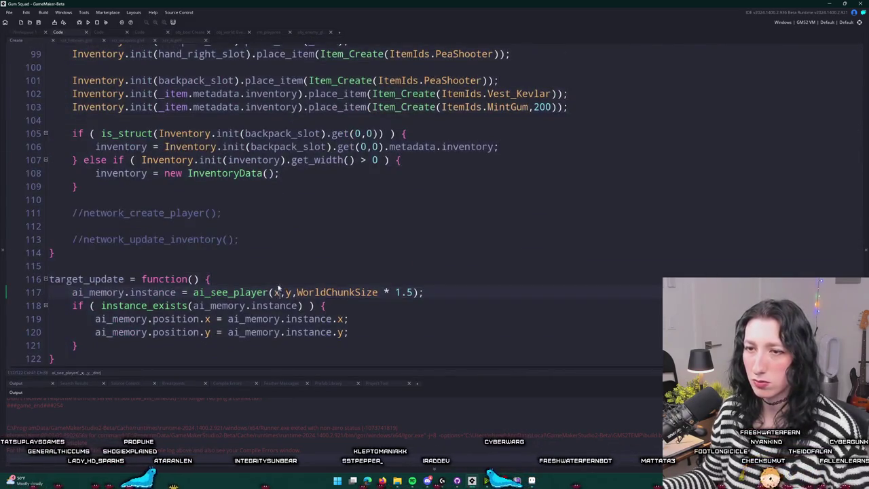
Go to the ai_see_player definition, try then remove a ',_foiv' parameter, and save scr_ai.
click(446, 289)
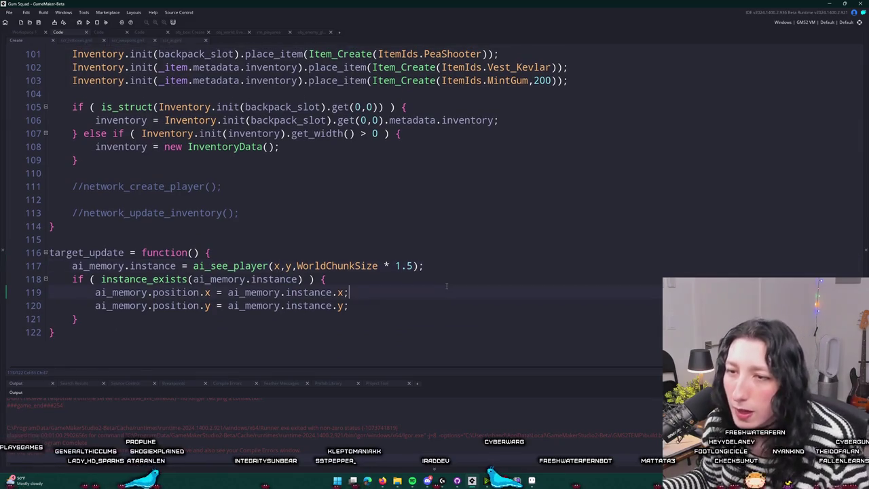
click(485, 265)
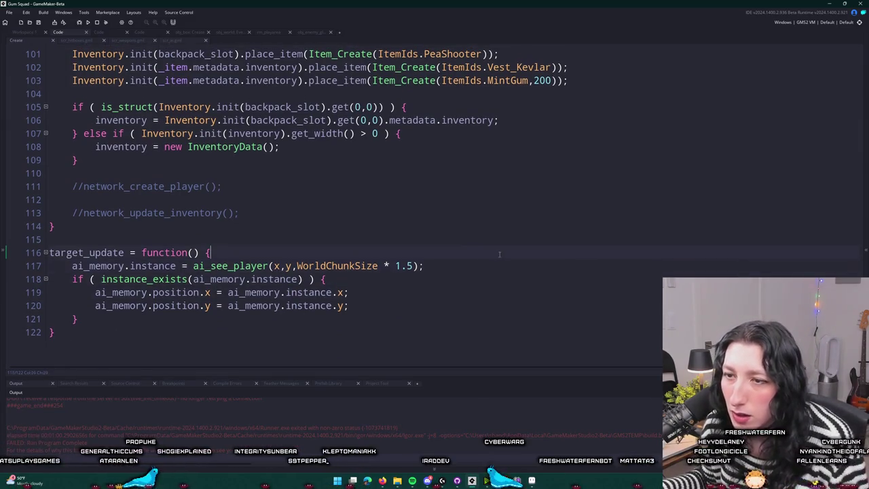
click(238, 266)
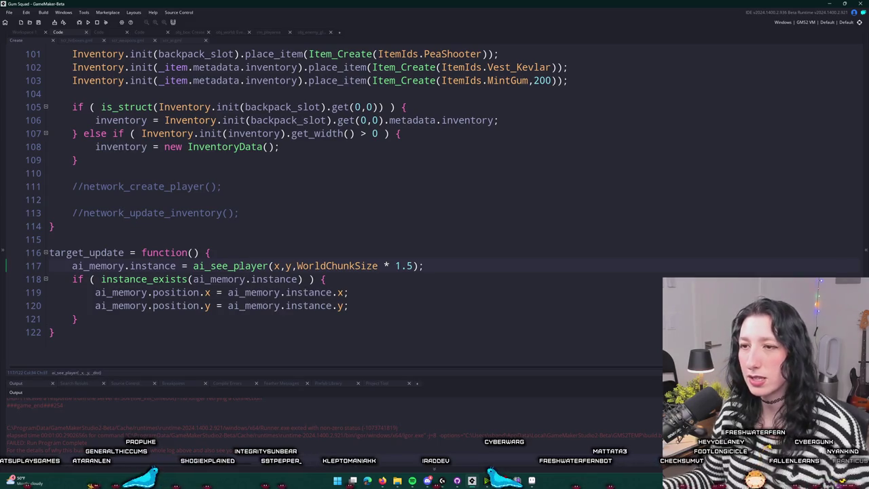
key(F12)
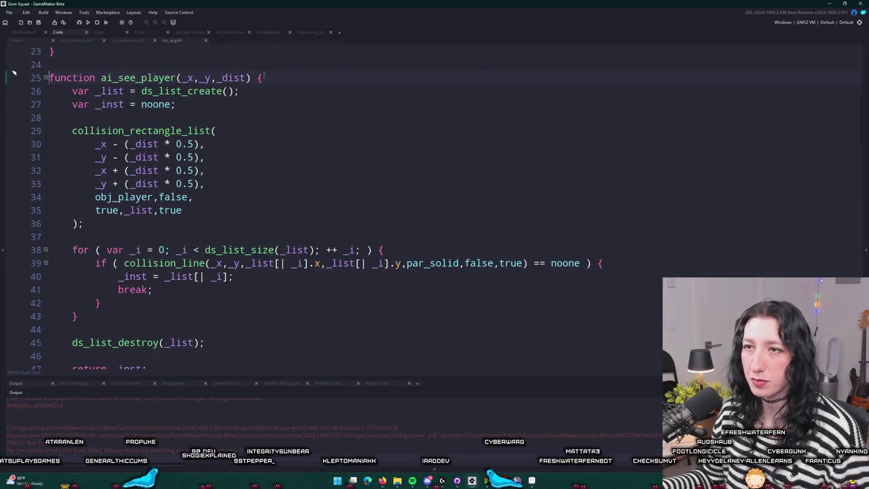
text(,_foiv)
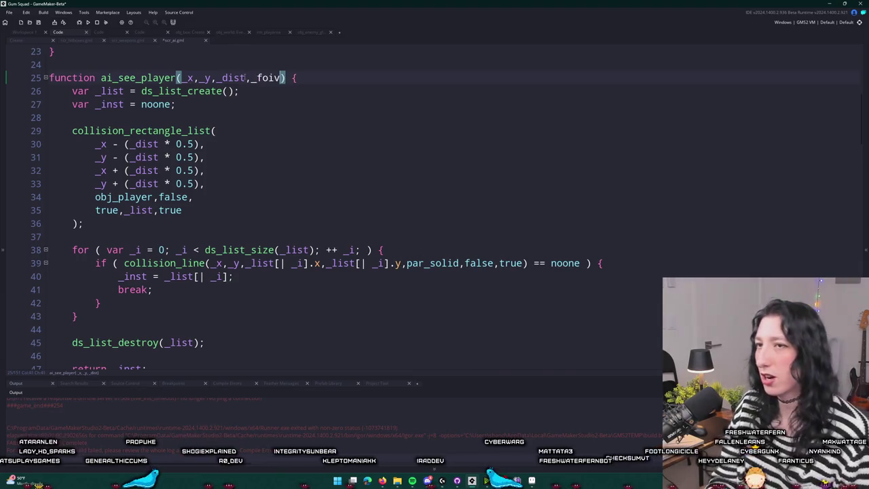
key(BackSpace)
key(BackSpace)
key(BackSpace)
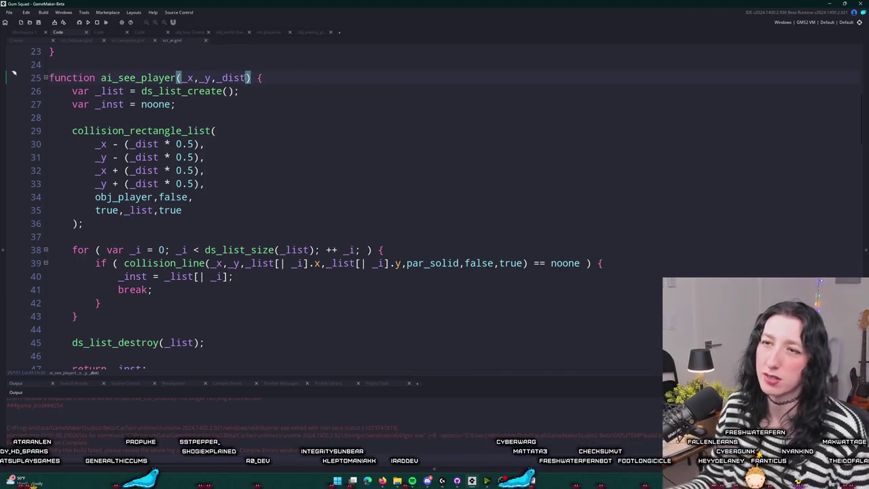
click(275, 88)
key(ctrl+s)
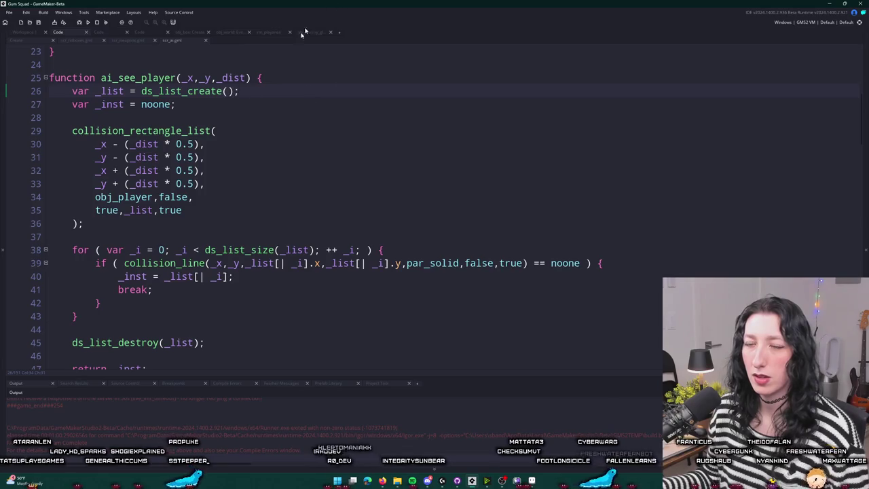
Review ai_see_player's collision_rectangle_list and collision_line checks, leaving the caret on line 32.
scroll(218, 105, down, 1)
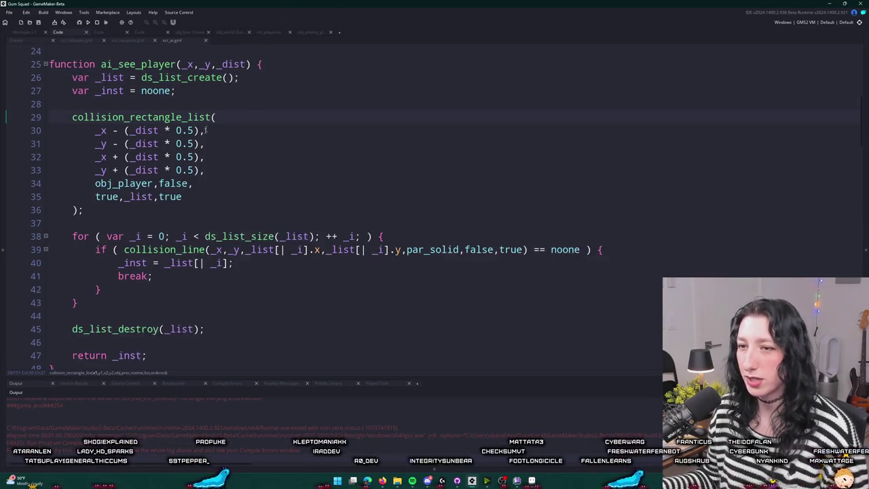
click(217, 116)
scroll(203, 150, down, 2)
drag(209, 194, 529, 195)
click(529, 195)
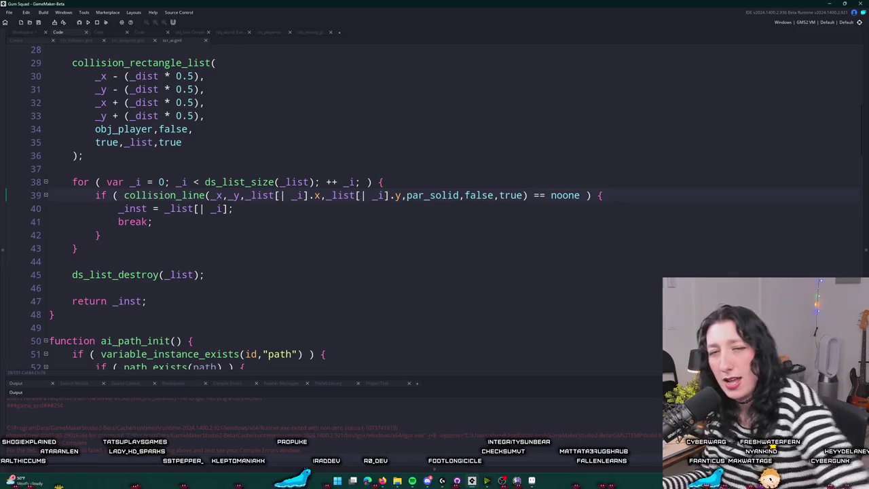
scroll(340, 203, up, 2)
scroll(383, 247, up, 1)
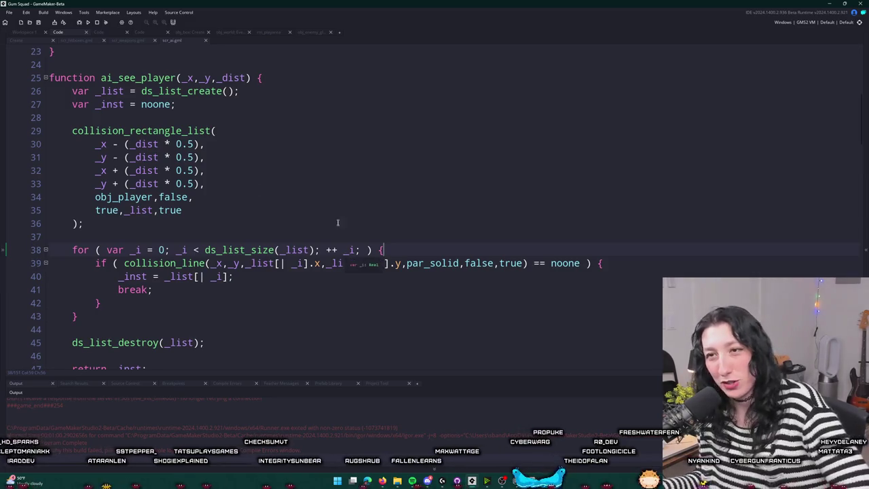
click(329, 159)
key(Down)
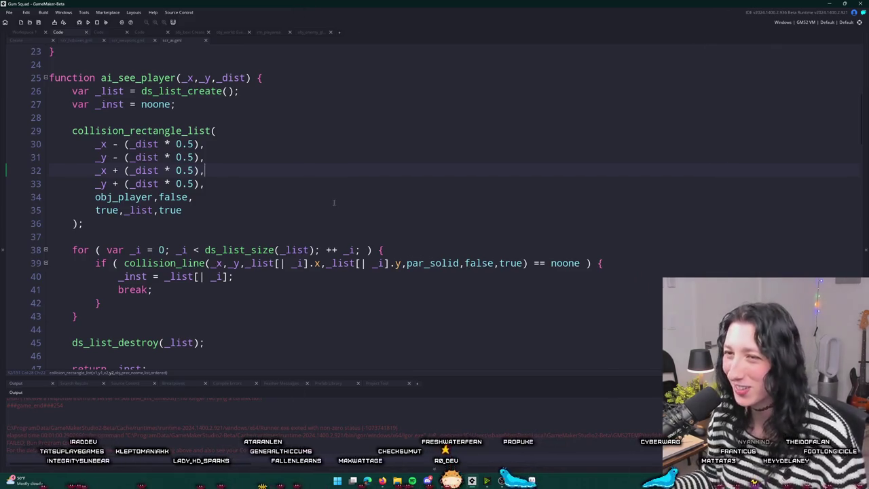
scroll(290, 163, down, 1)
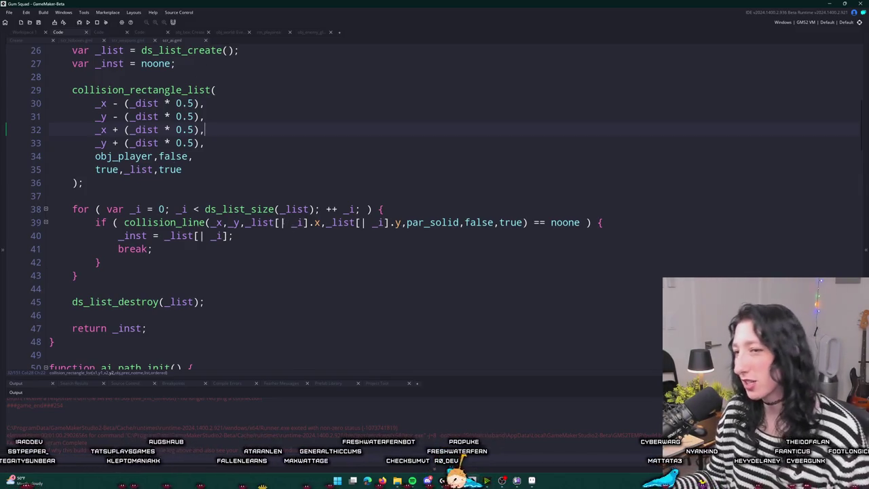
Start an 'if ( angle_difference(' condition on a new first line inside the for loop.
click(481, 209)
key(Return)
text(if)
key(BackSpace)
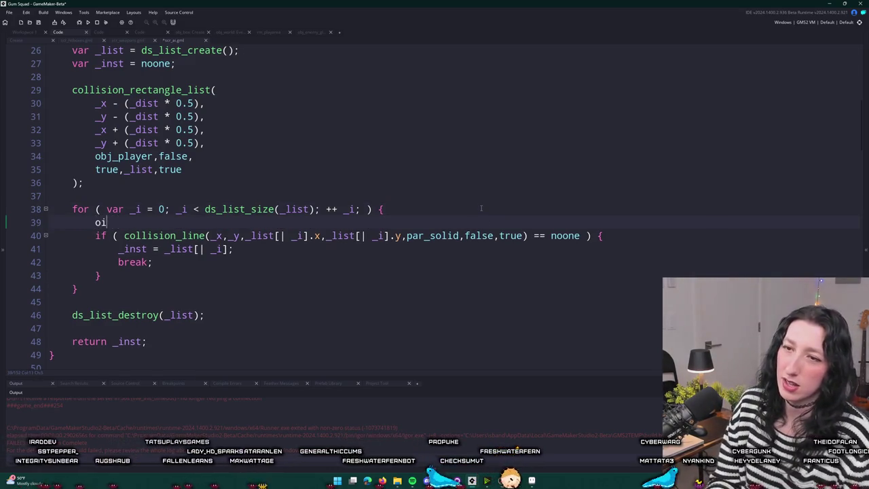
text(f ( fo)
key(BackSpace)
key(BackSpace)
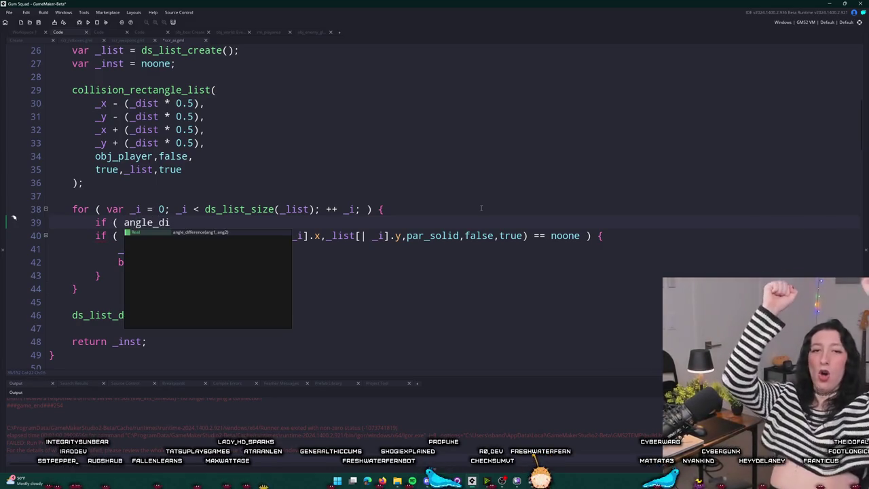
key(Return)
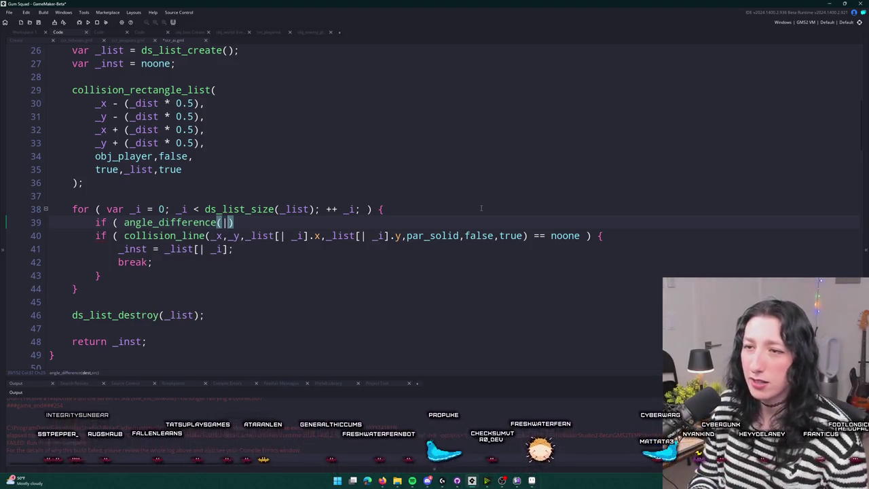
Replace angle_difference() with 'looking', leaving the condition unfinished, and switch to Discord.
key(Escape)
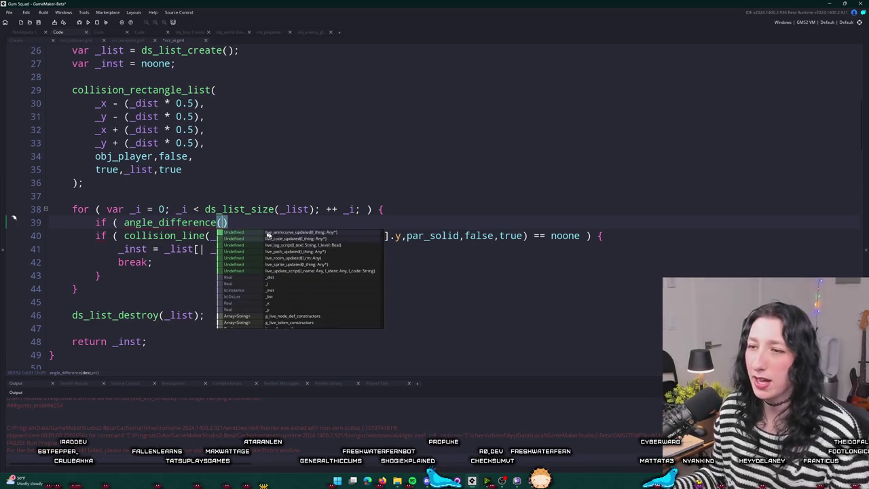
key(Escape)
click(123, 222)
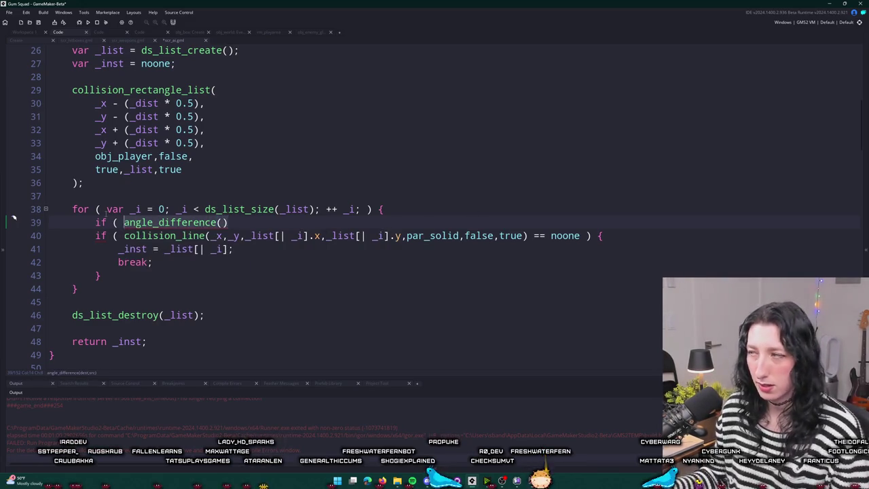
text(looking)
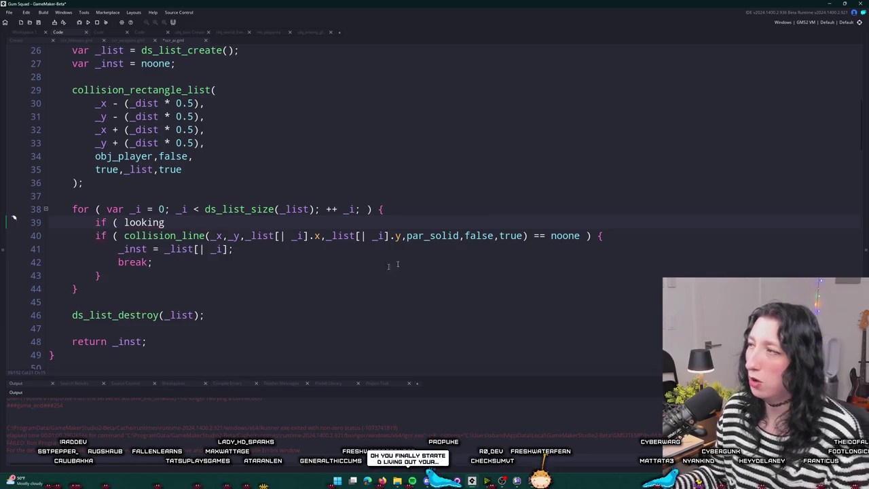
key(alt+Tab)
scroll(143, 251, up, 2)
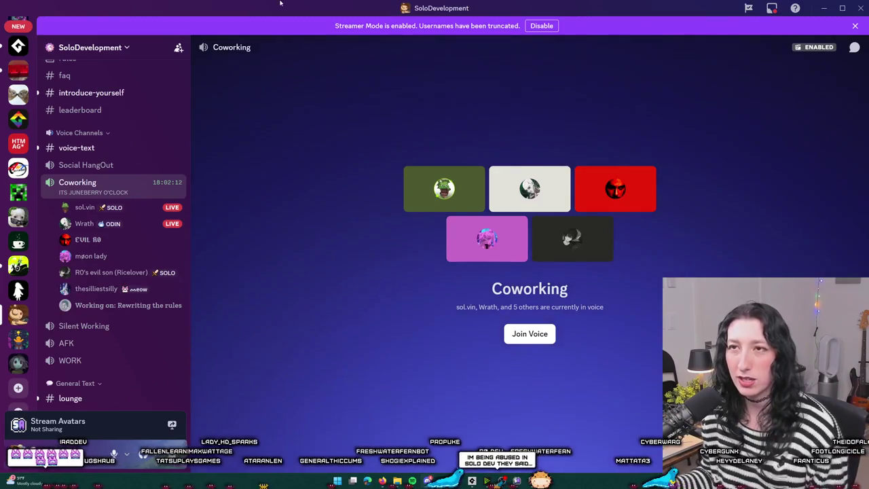
Switch from Discord's Coworking voice channel back to the GameMaker editor.
key(alt+Tab)
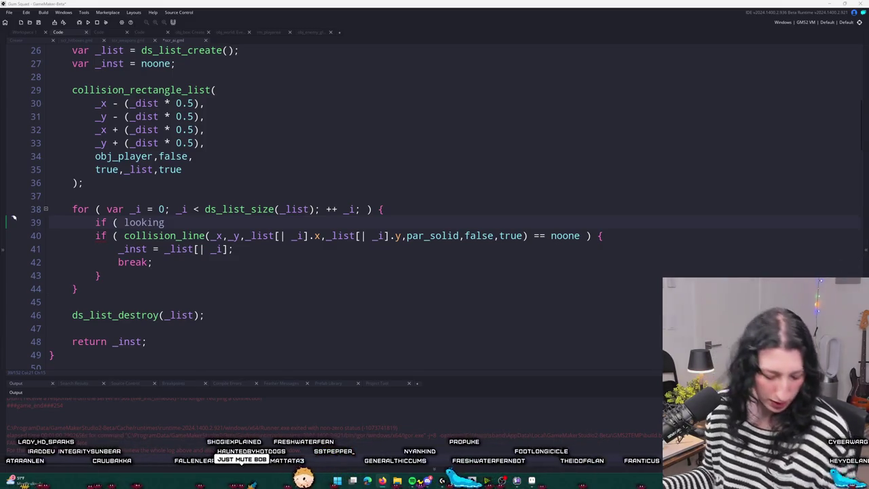
scroll(853, 266, down, 1)
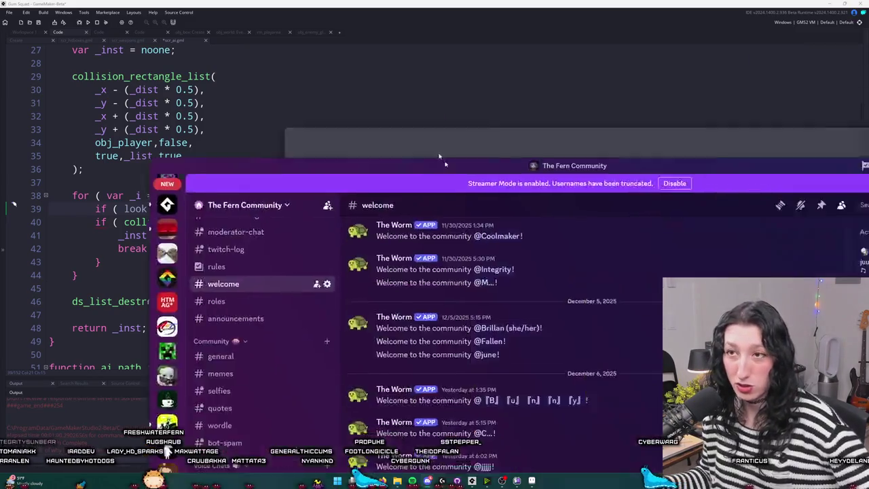
scroll(91, 311, down, 3)
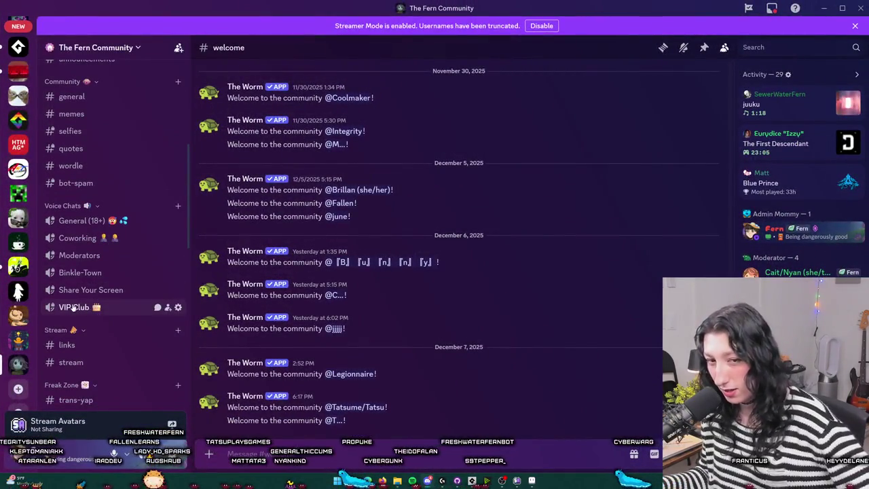